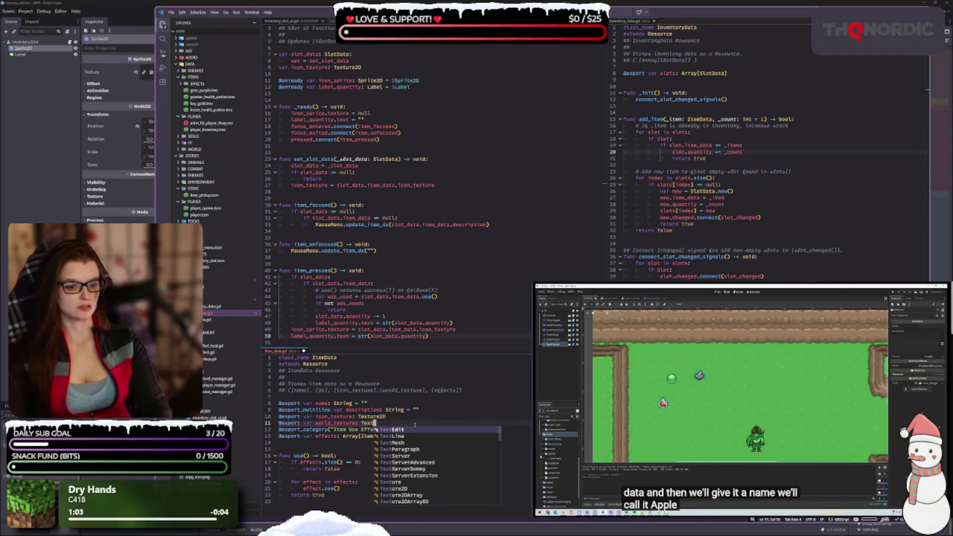
Set world_texture's type to Texture2D and save item_data.gd.
key("Return")
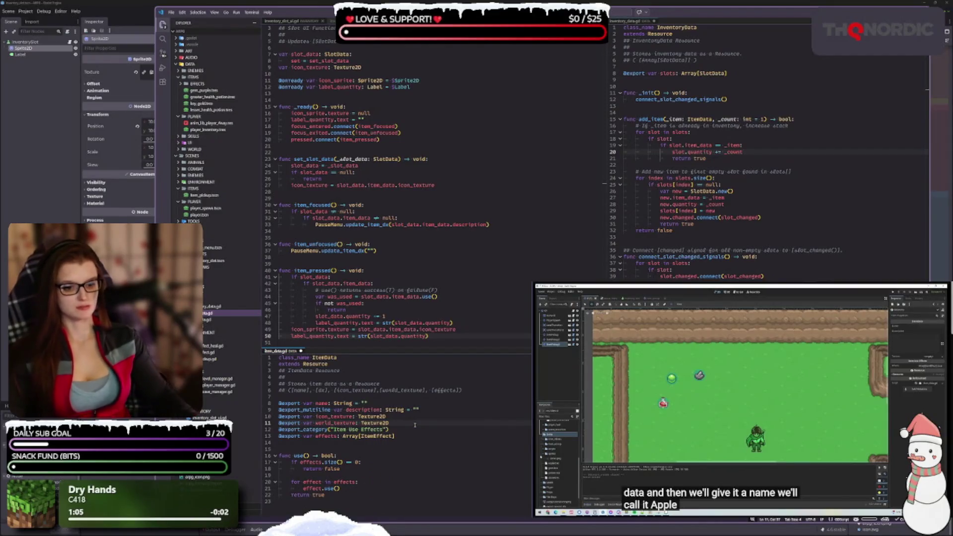
key("ctrl+s")
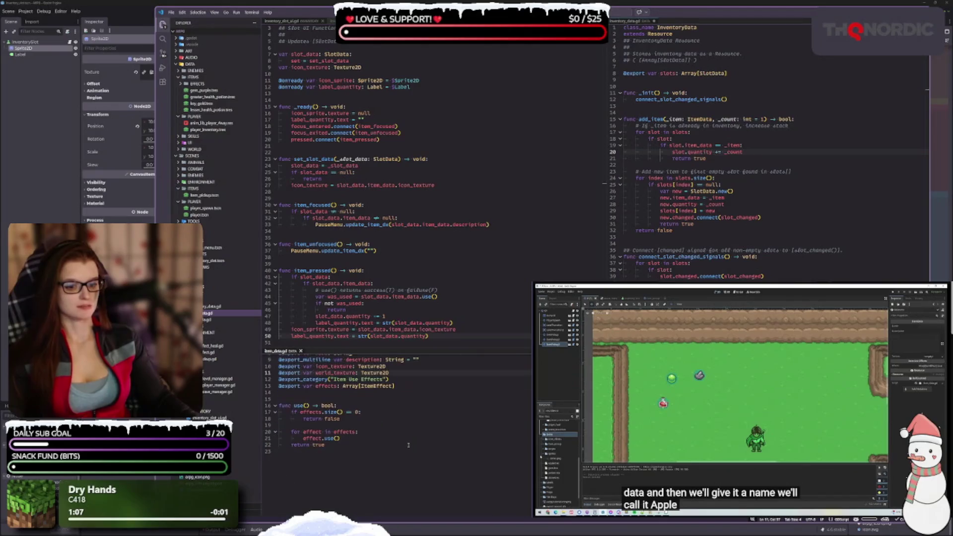
left_click_drag(410, 354, 407, 342)
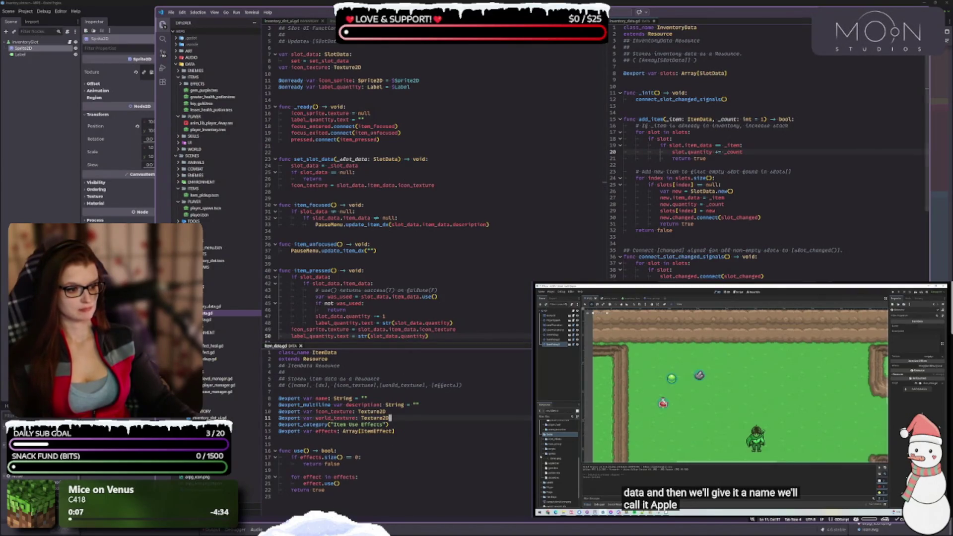
Switch to the inventory_data.gd script and put the caret on line 4.
left_click(233, 319)
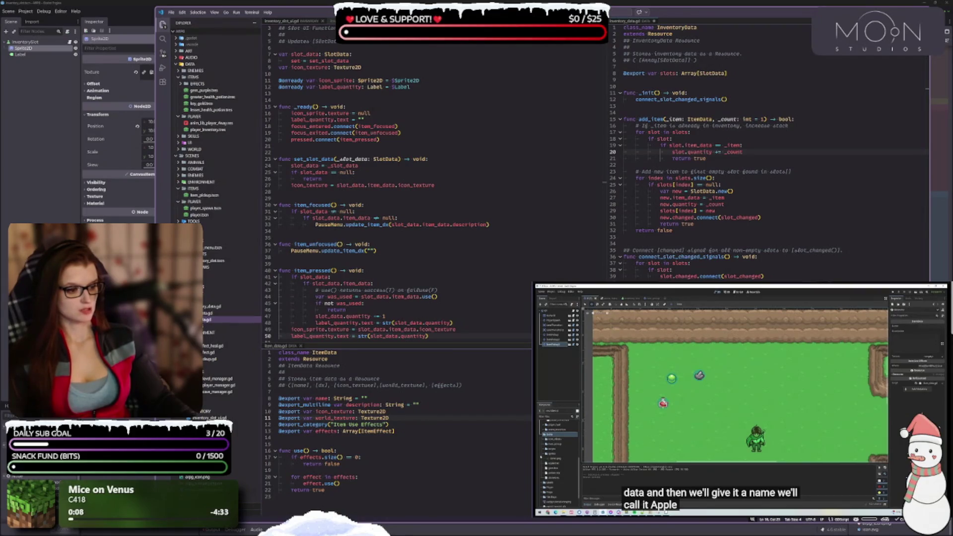
left_click(734, 151)
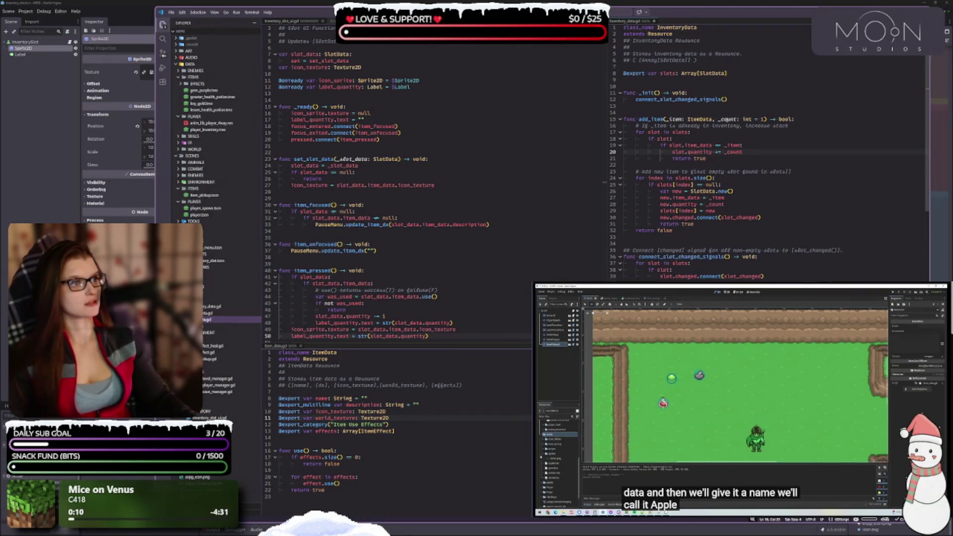
left_click(721, 47)
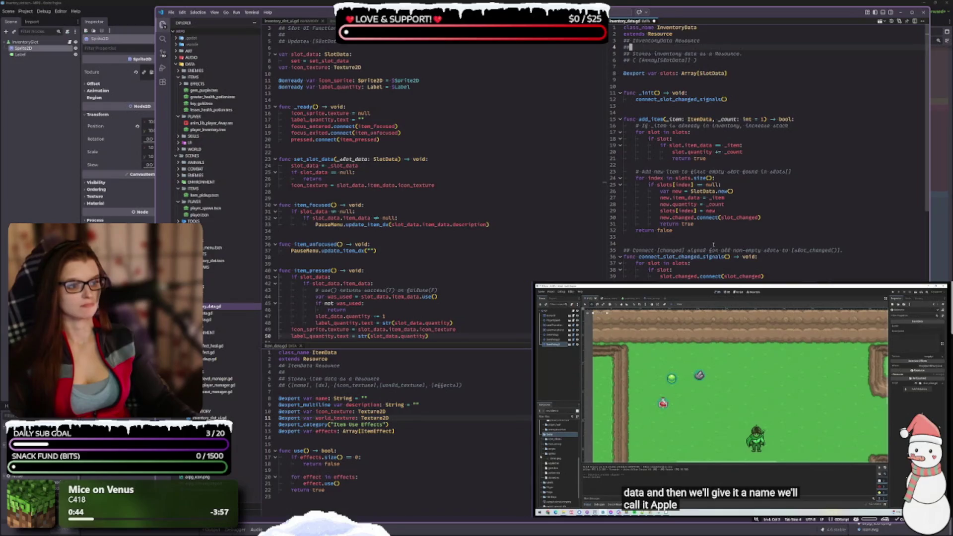
double_click(723, 257)
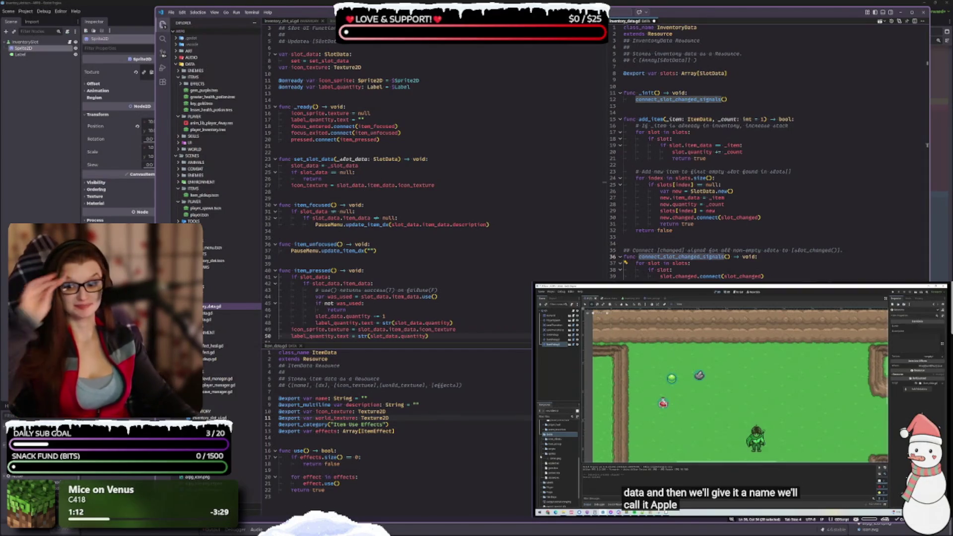
key("alt+Tab")
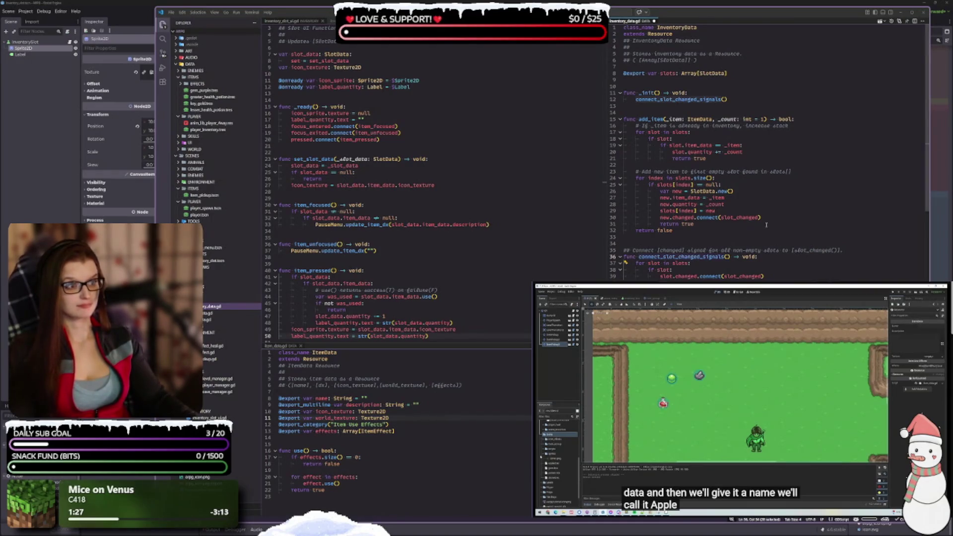
left_click(674, 230)
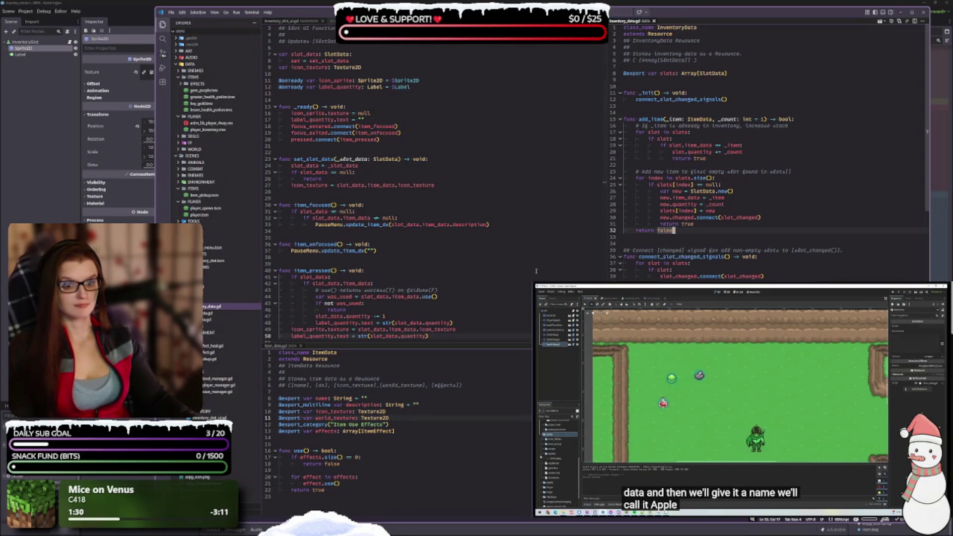
left_click(317, 44)
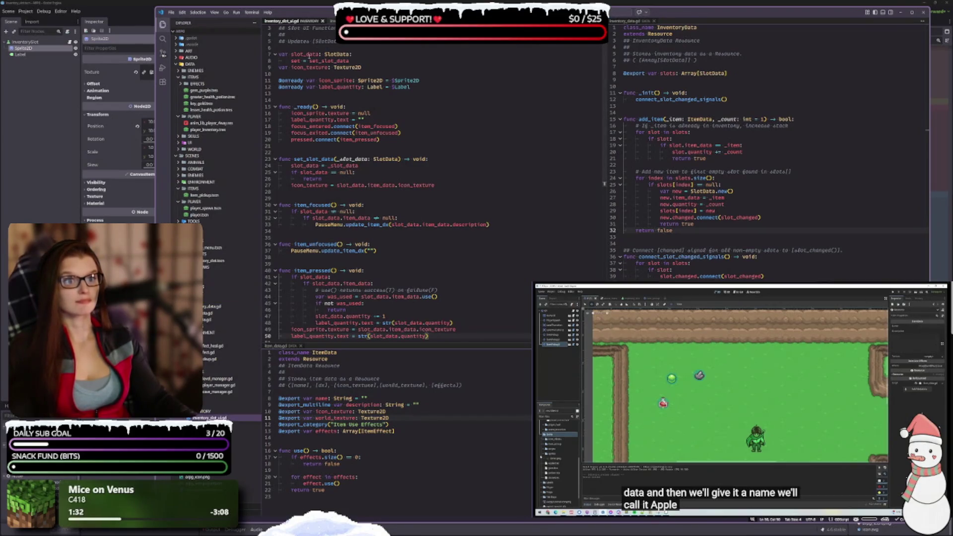
scroll(372, 114, "up", 1)
left_click(328, 237, "ctrl")
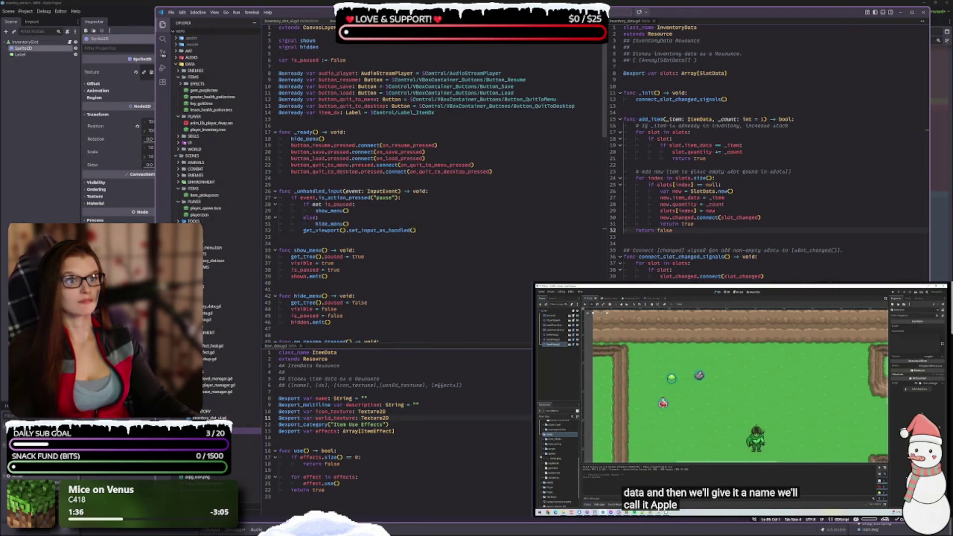
left_click(210, 359)
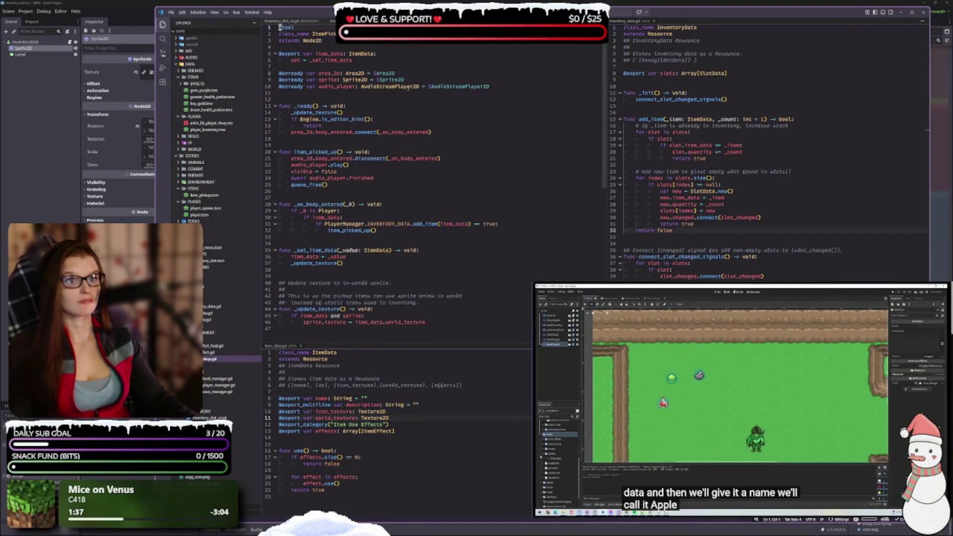
left_click(296, 22)
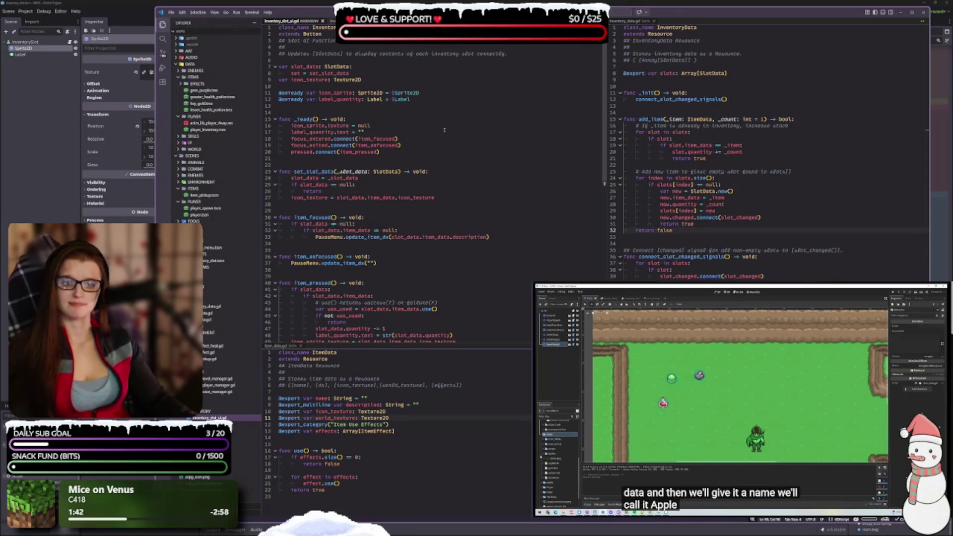
mouse_move(434, 197)
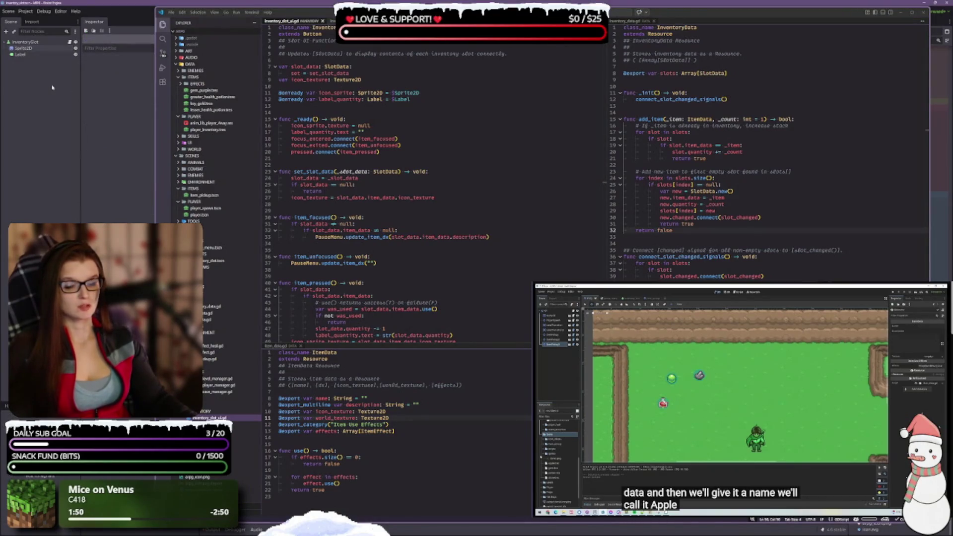
left_click(39, 43)
Lower and shrink the VS Code window to reveal Godot's InventorySlot scene.
mouse_move(414, 12)
left_mouse_down()
mouse_move(446, 100)
mouse_move(460, 382)
mouse_move(533, 210)
mouse_move(397, 7)
mouse_move(427, 19)
left_mouse_up()
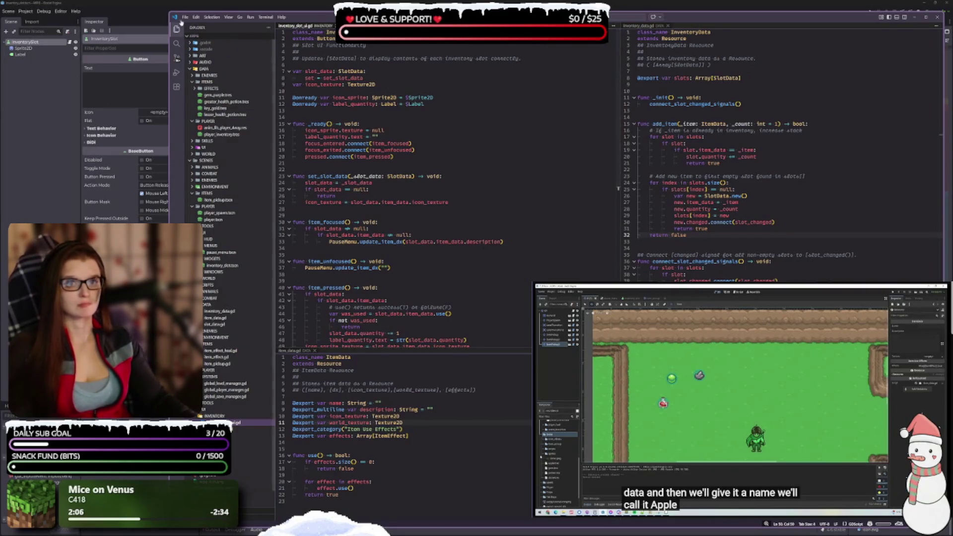
mouse_move(404, 17)
left_mouse_down()
mouse_move(486, 298)
mouse_move(440, 217)
left_mouse_up()
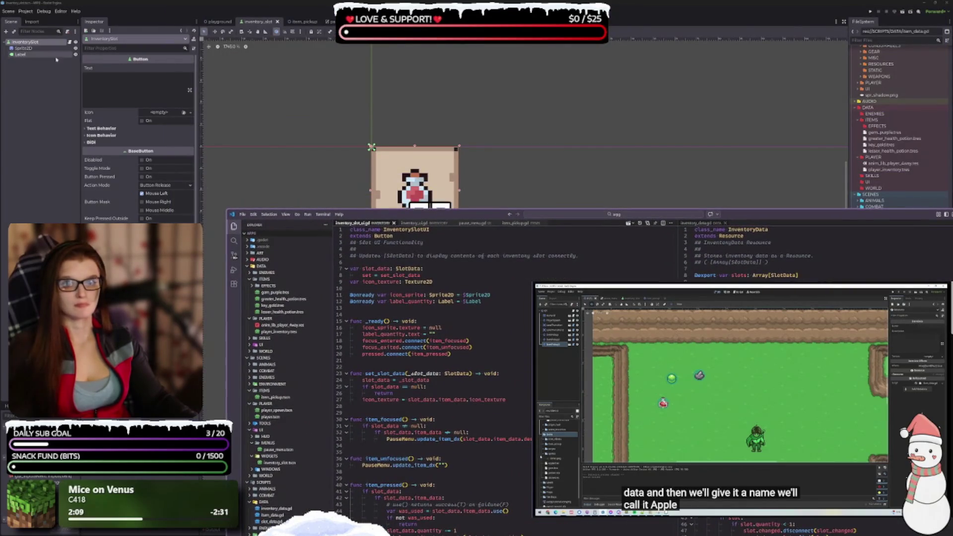
Inspect the Sprite2D and InventorySlot nodes' texture and style settings in the Inspector.
left_click(33, 50)
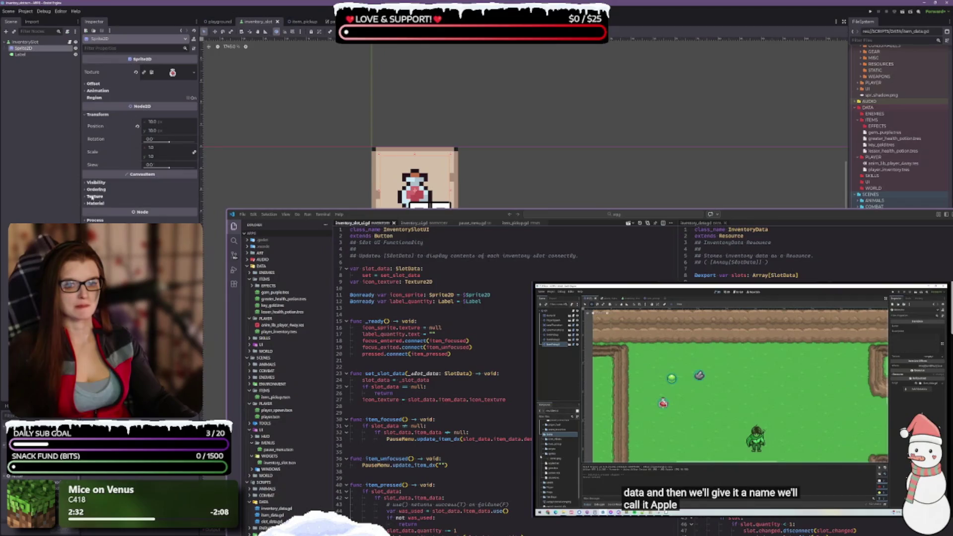
left_click(41, 43)
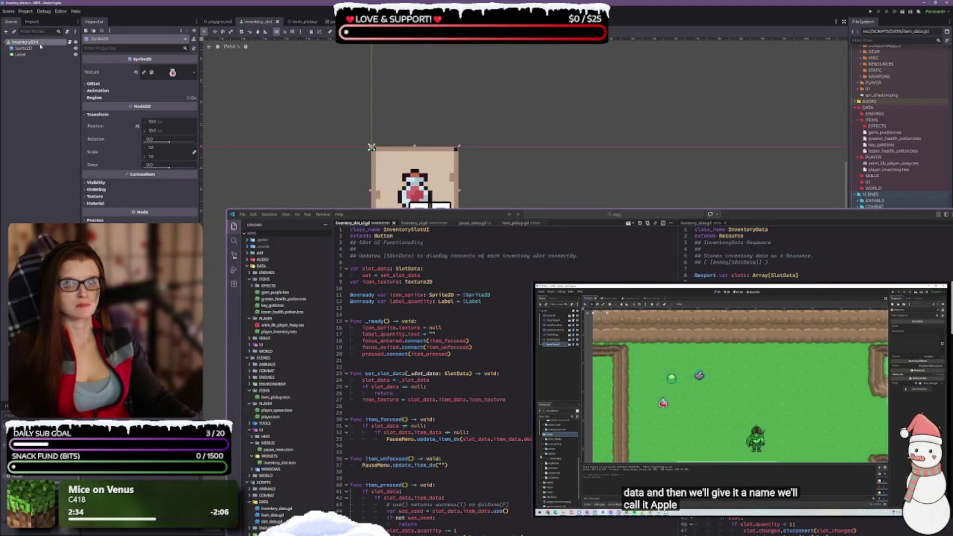
scroll(139, 139, "down", 5)
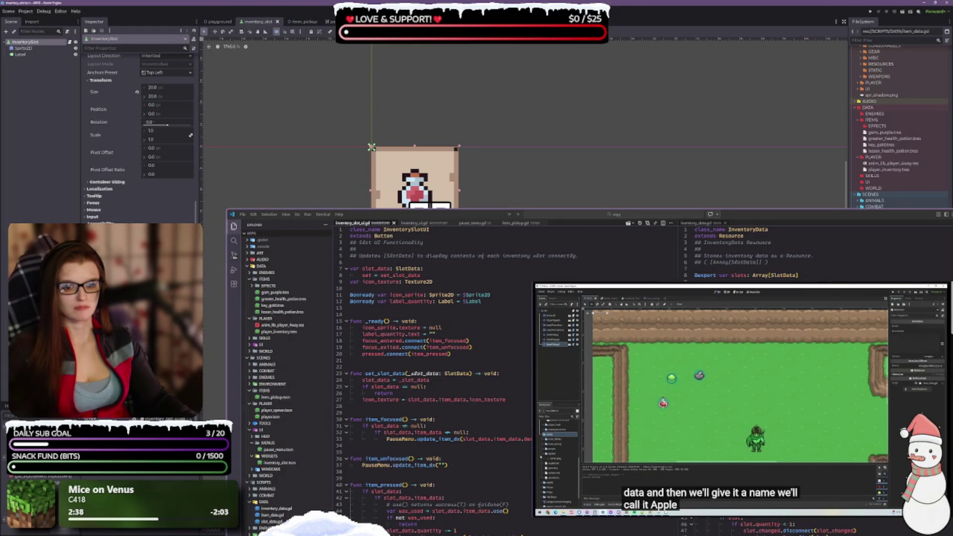
scroll(139, 139, "up", 1)
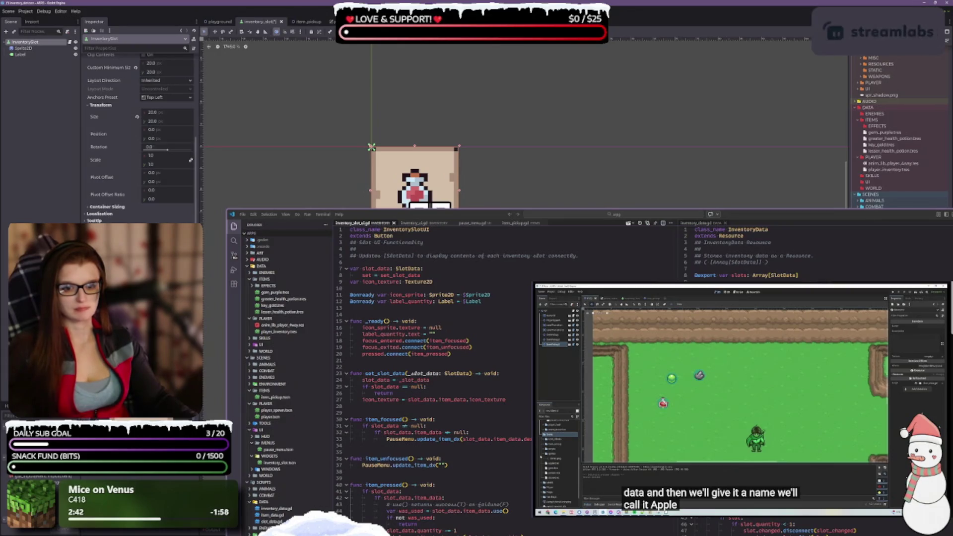
scroll(139, 148, "down", 5)
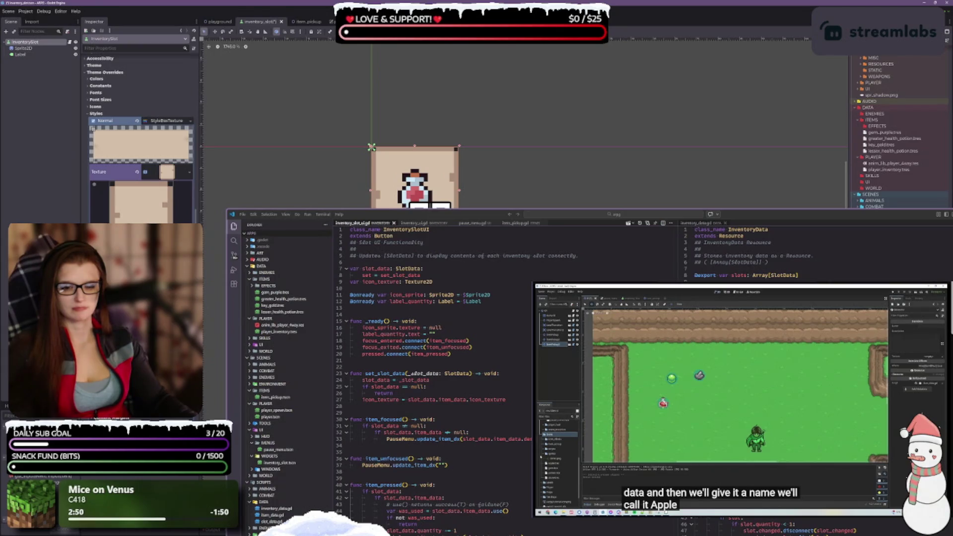
scroll(139, 134, "up", 3)
scroll(139, 139, "up", 2)
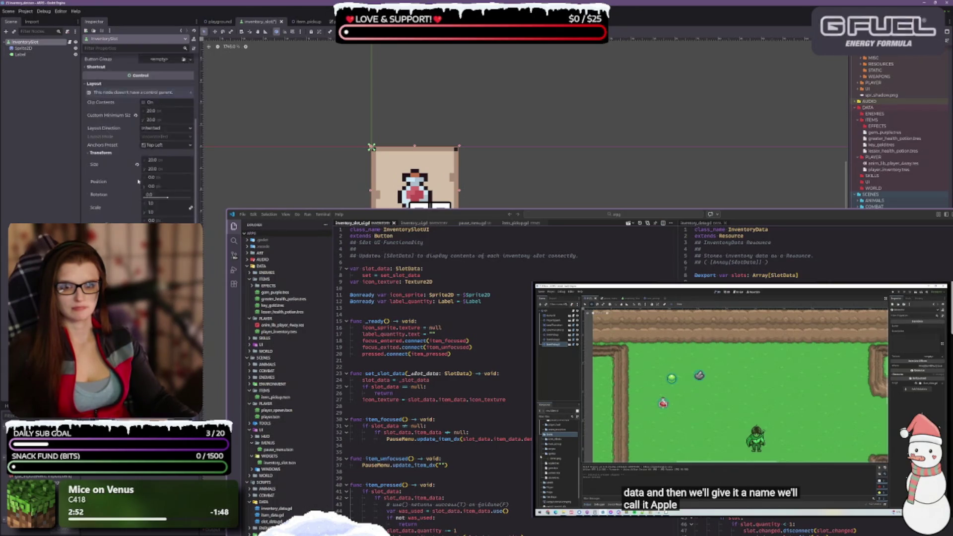
scroll(139, 139, "down", 5)
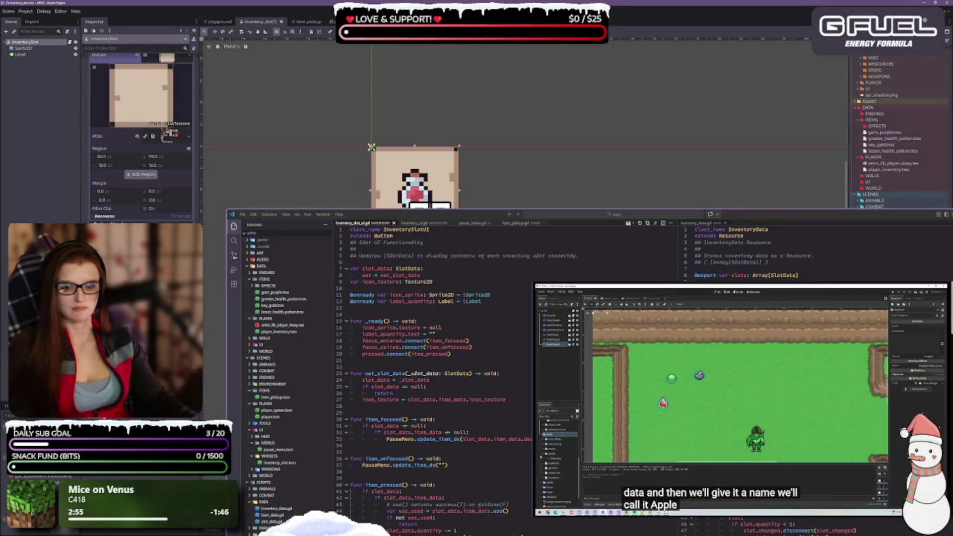
scroll(141, 138, "down", 3)
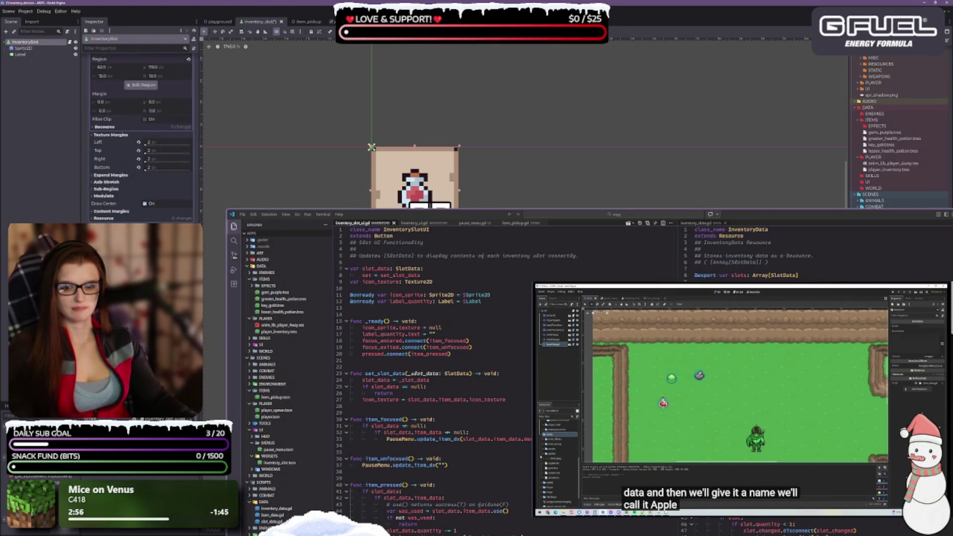
scroll(139, 139, "up", 10)
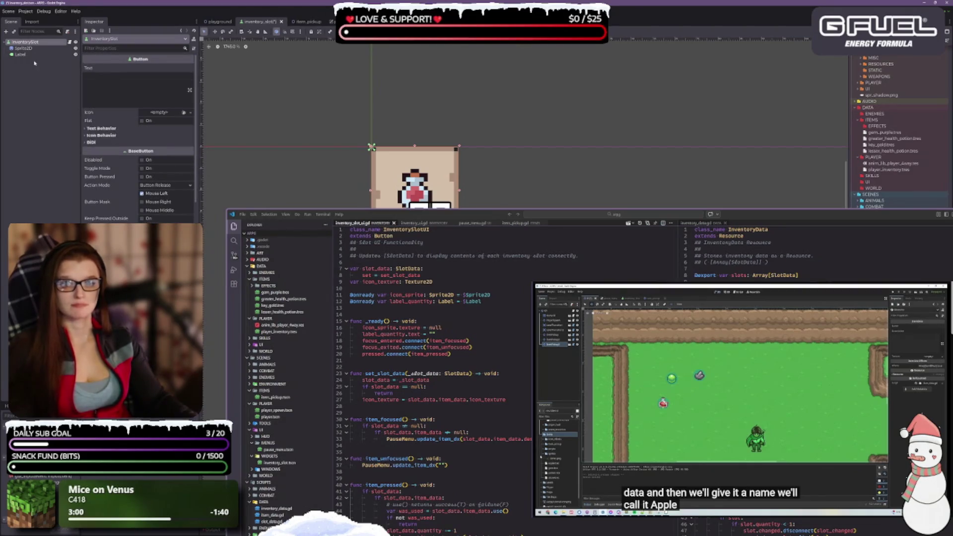
Check Sprite2D's flask texture, then maximize the VS Code window again.
left_click(23, 48)
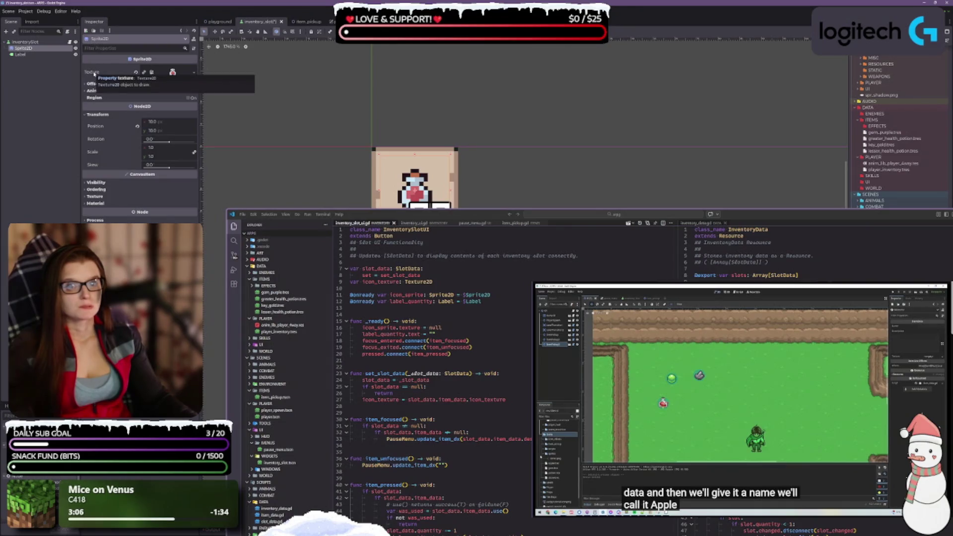
left_click_drag(438, 218, 442, 290)
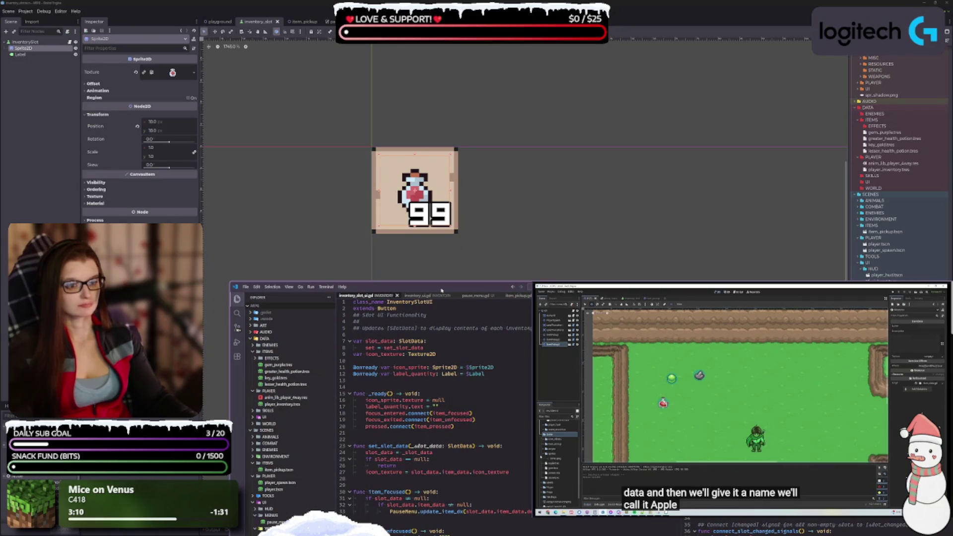
double_click(441, 290)
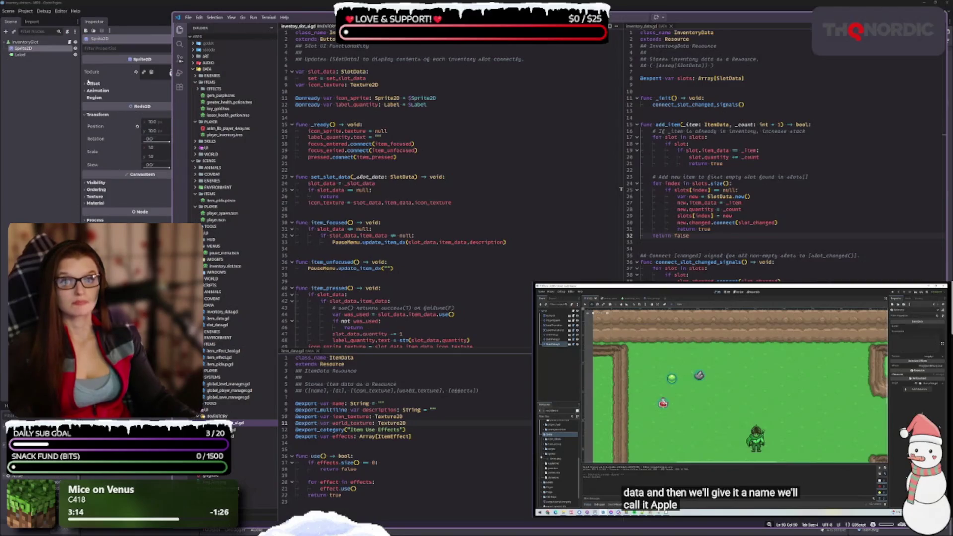
Delete the icon_texture variable declaration from inventory_slot_ui.gd.
left_click(35, 43)
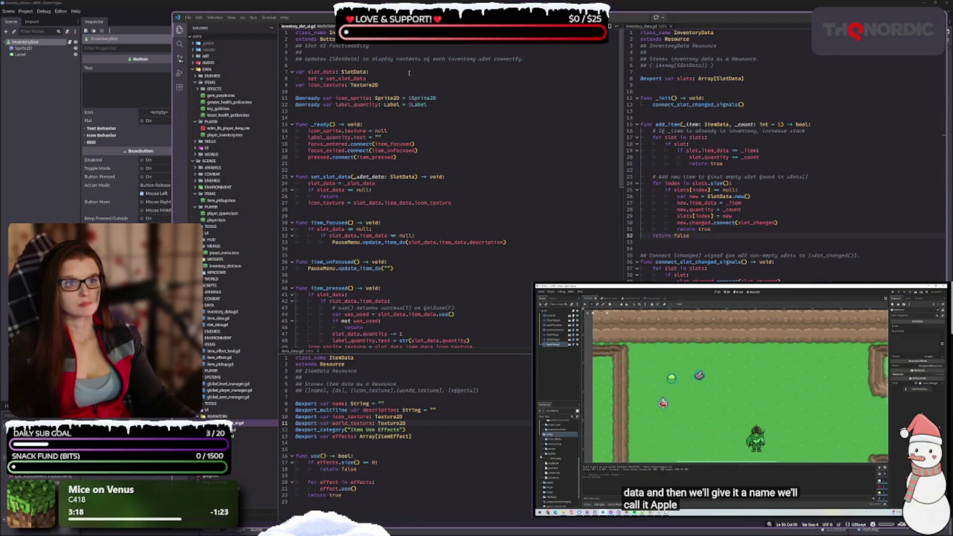
left_click_drag(378, 85, 295, 84)
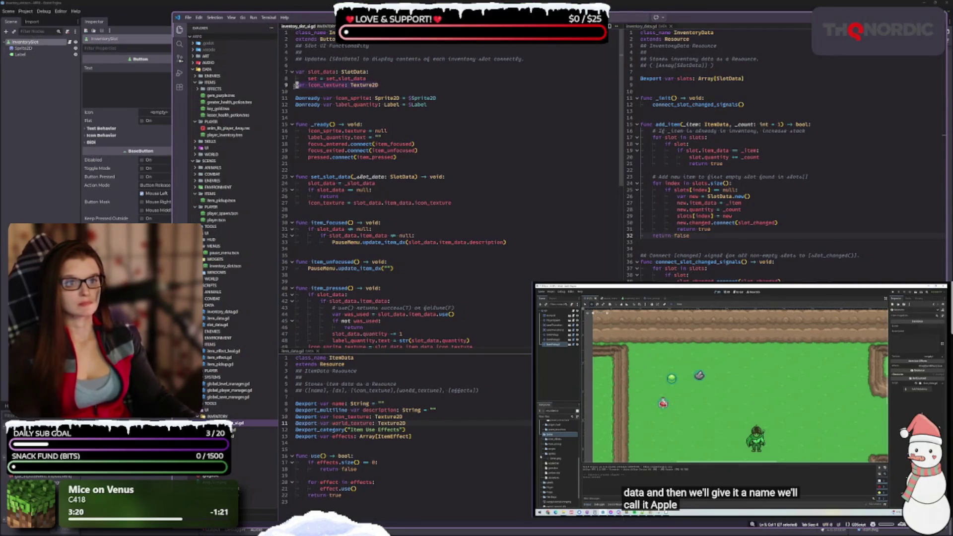
key("BackSpace")
key("BackSpace")
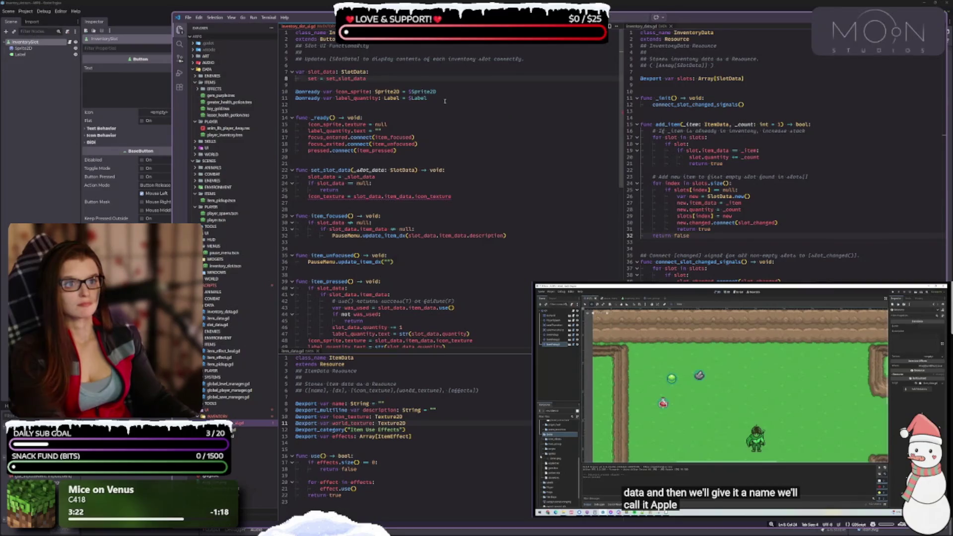
left_click(445, 101)
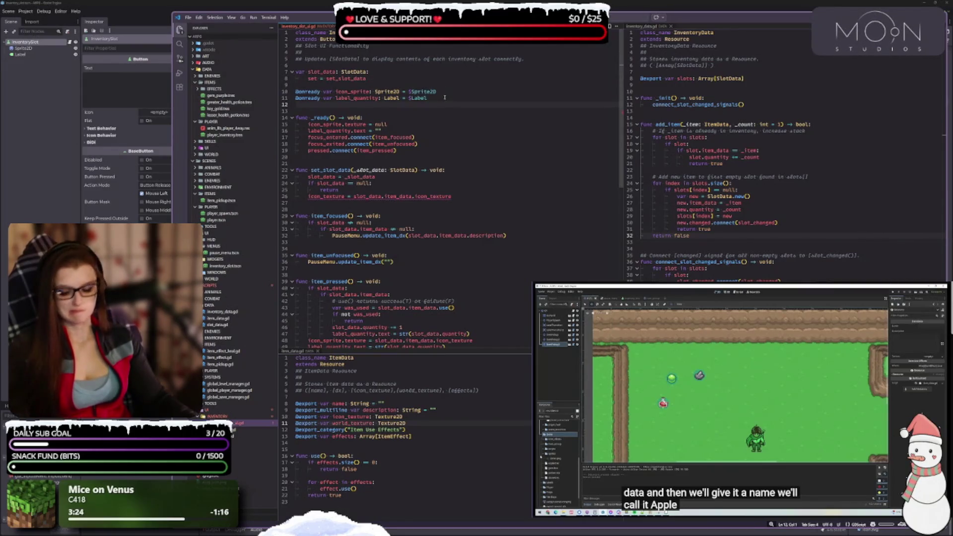
left_click(446, 95)
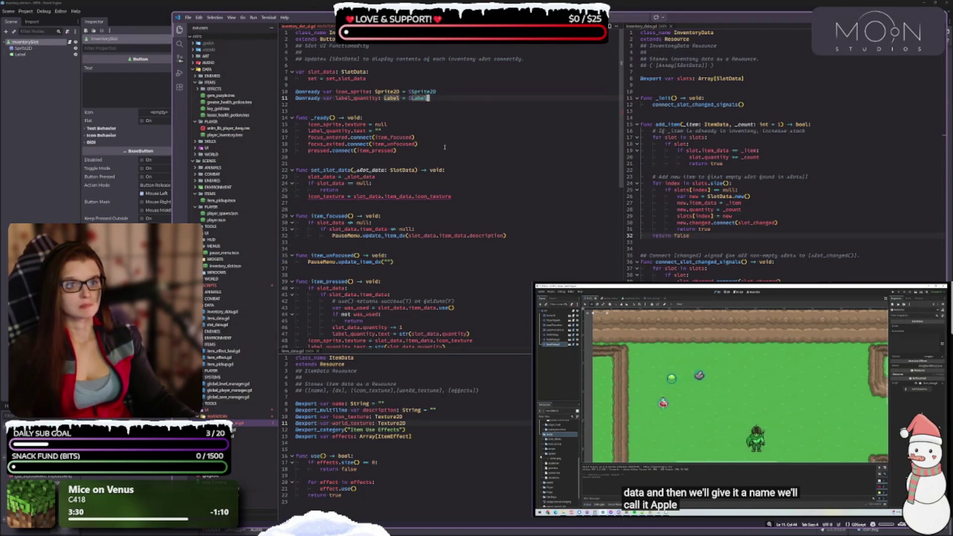
Remove 'texture' from the icon_sprite.texture = null line in _ready().
left_click(390, 125)
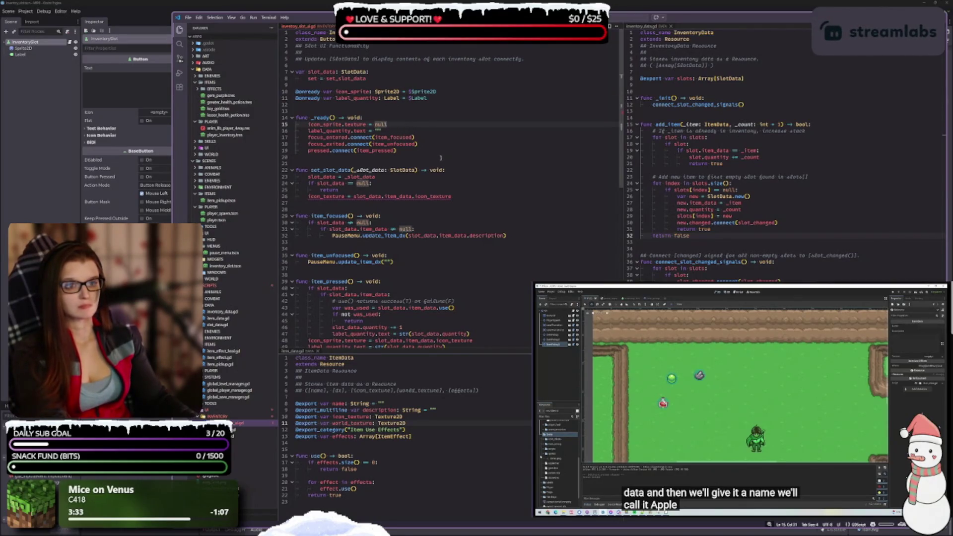
left_click_drag(401, 122, 297, 125)
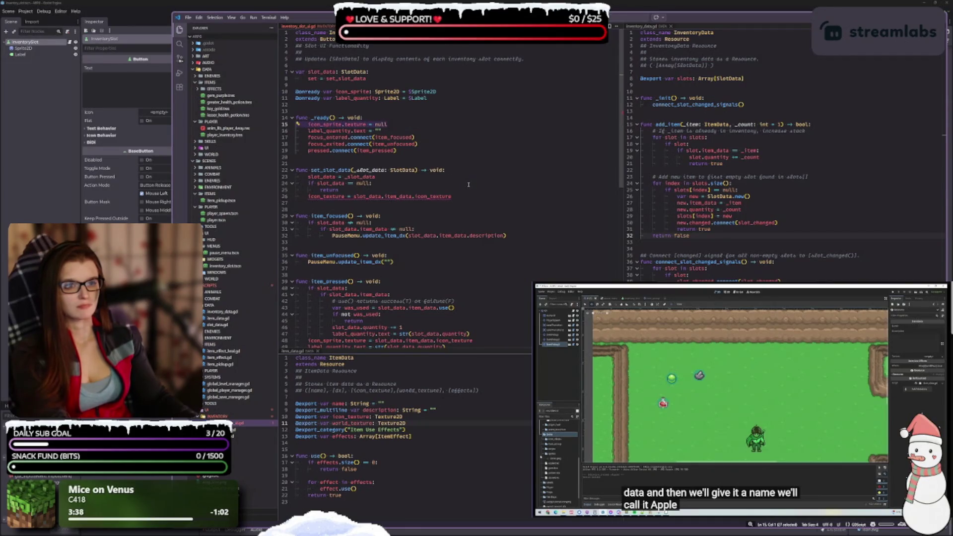
left_click(369, 124)
key("BackSpace")
key("BackSpace")
key("BackSpace")
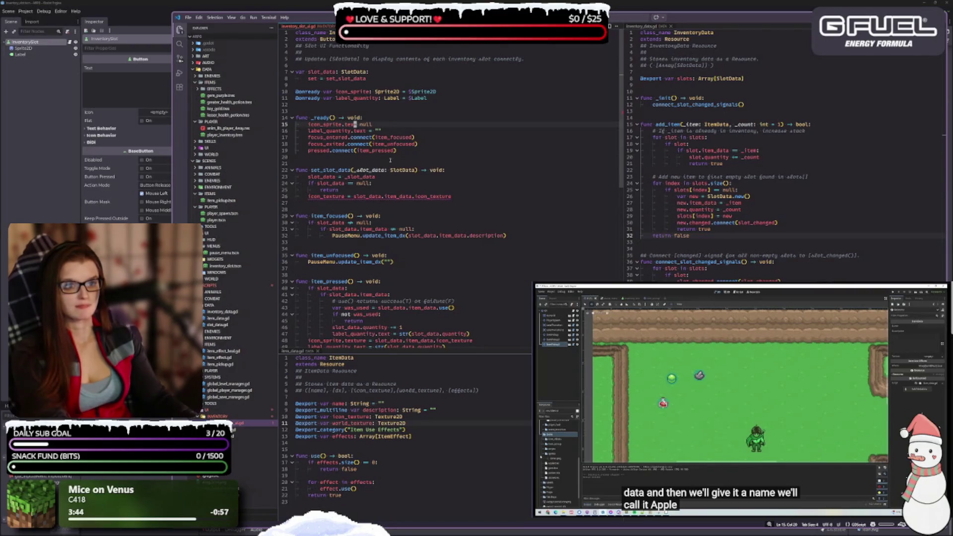
Skip the tutorial video ahead to the ItemPickup script section.
type(".")
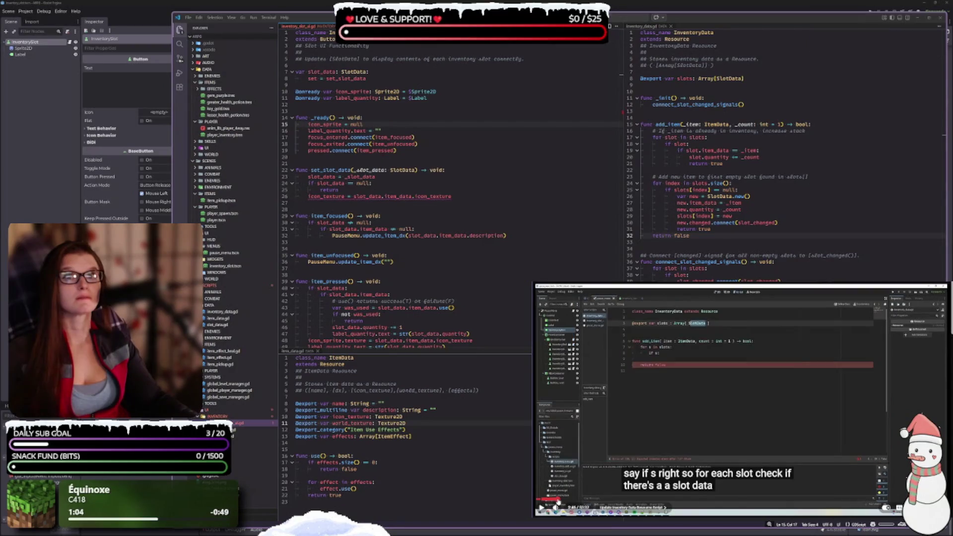
left_click(562, 500)
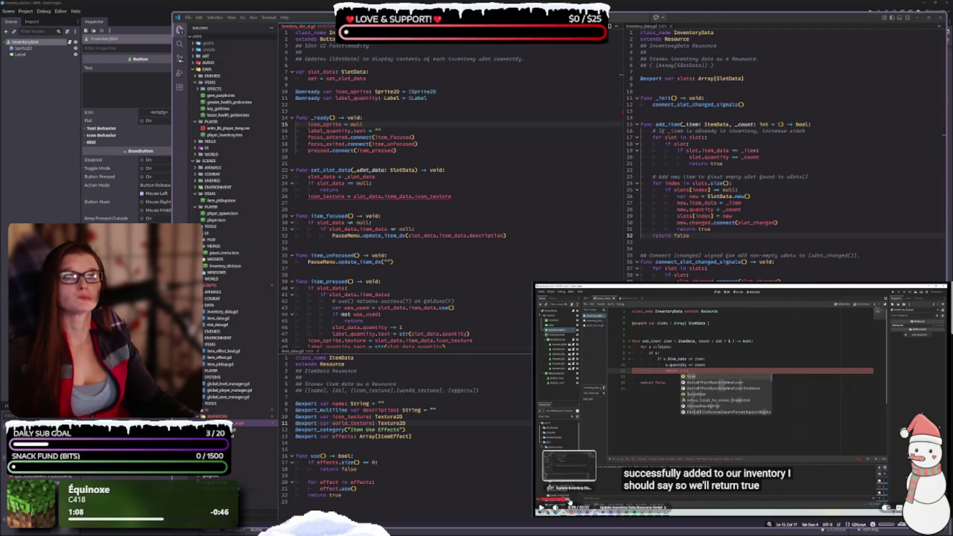
left_click(572, 501)
left_click(581, 501)
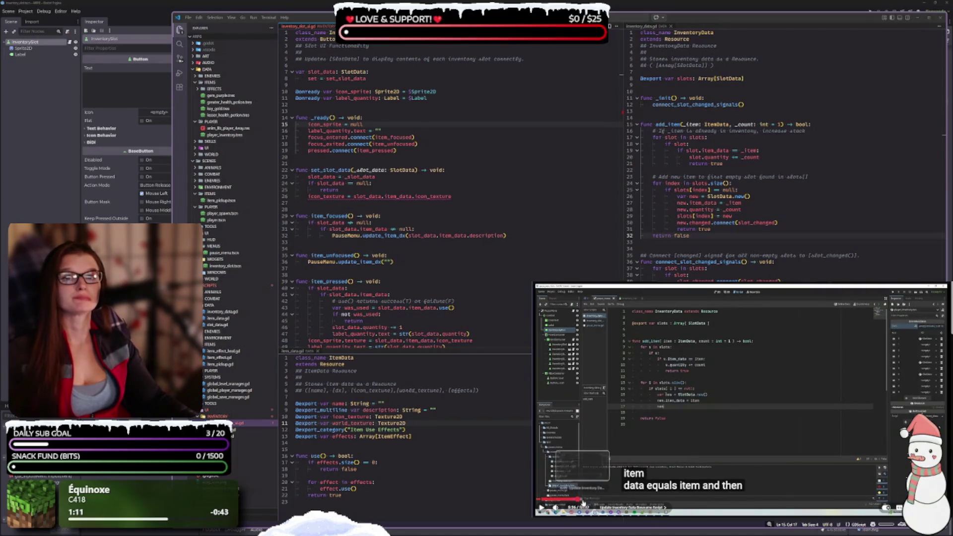
left_click(585, 502)
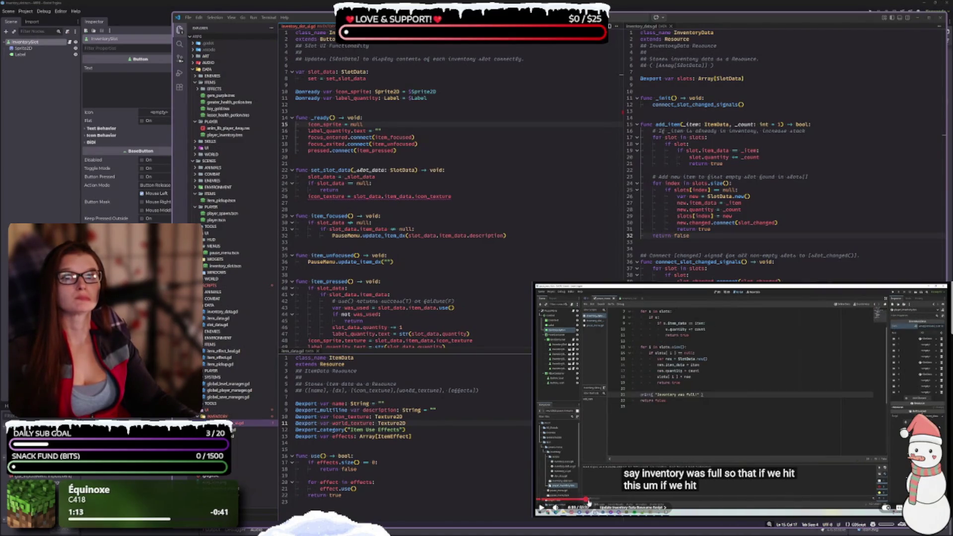
left_click(590, 502)
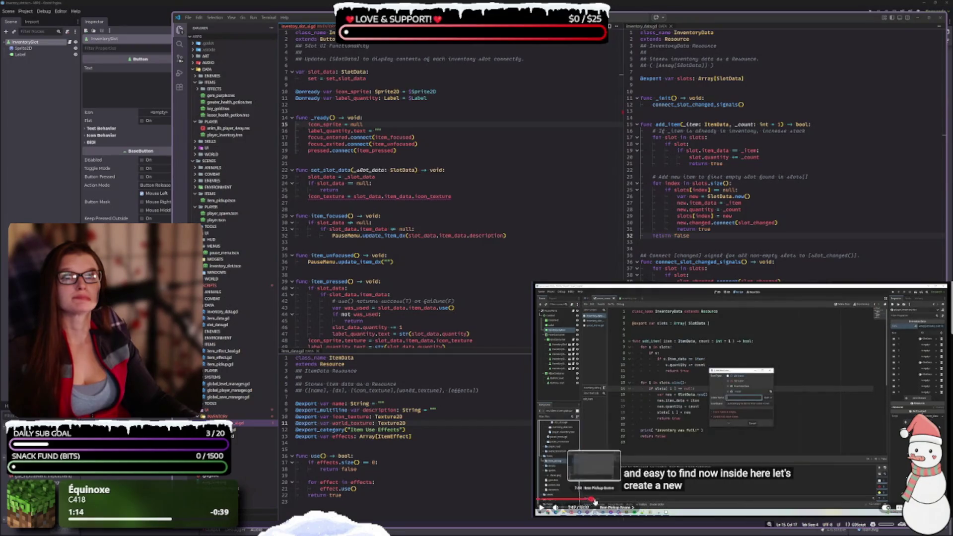
left_click(600, 502)
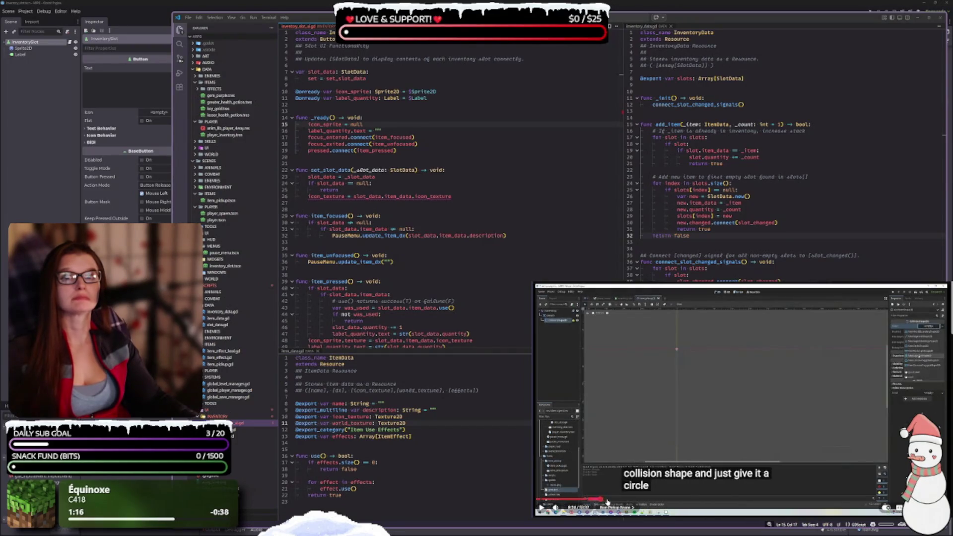
left_click(608, 502)
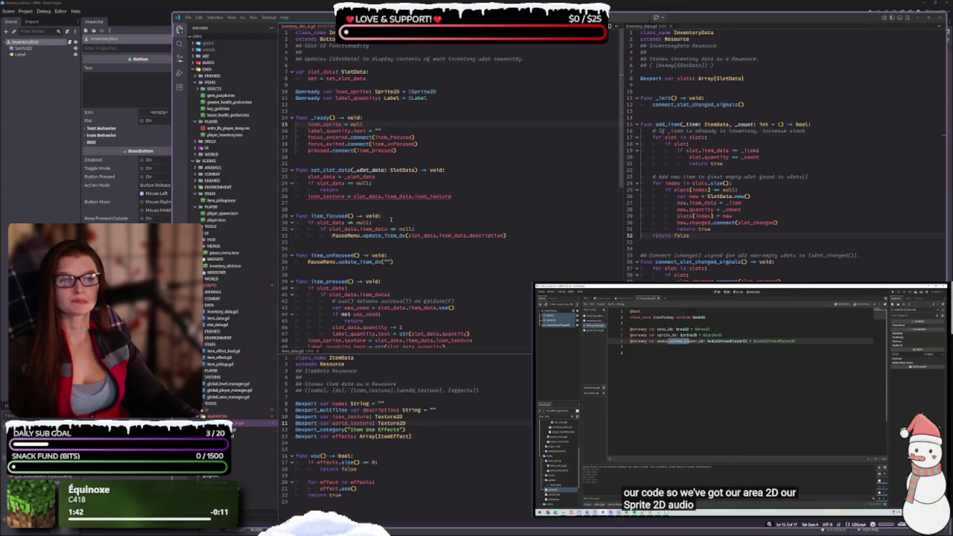
Skip the tutorial further to its editor-view section, then select InventorySlot in Godot.
mouse_move(618, 499)
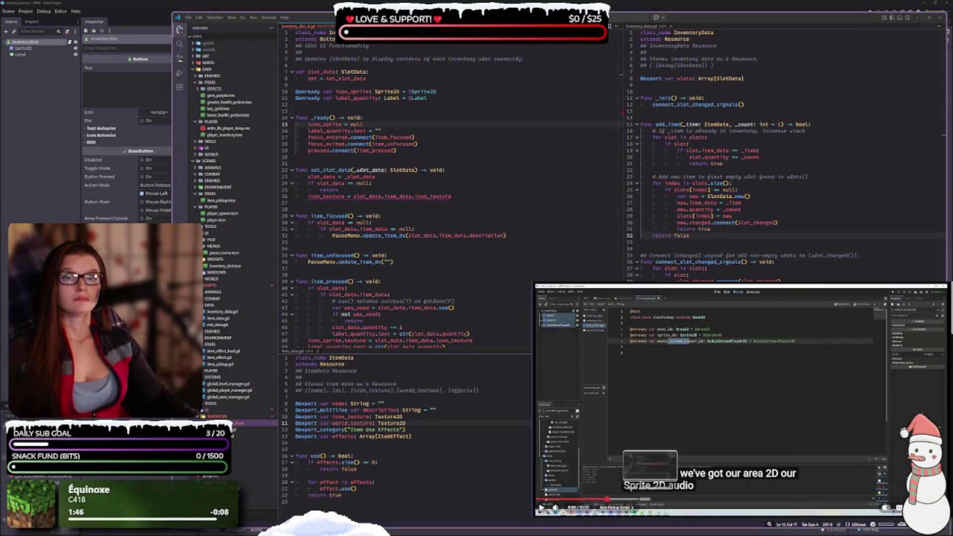
left_click(648, 500)
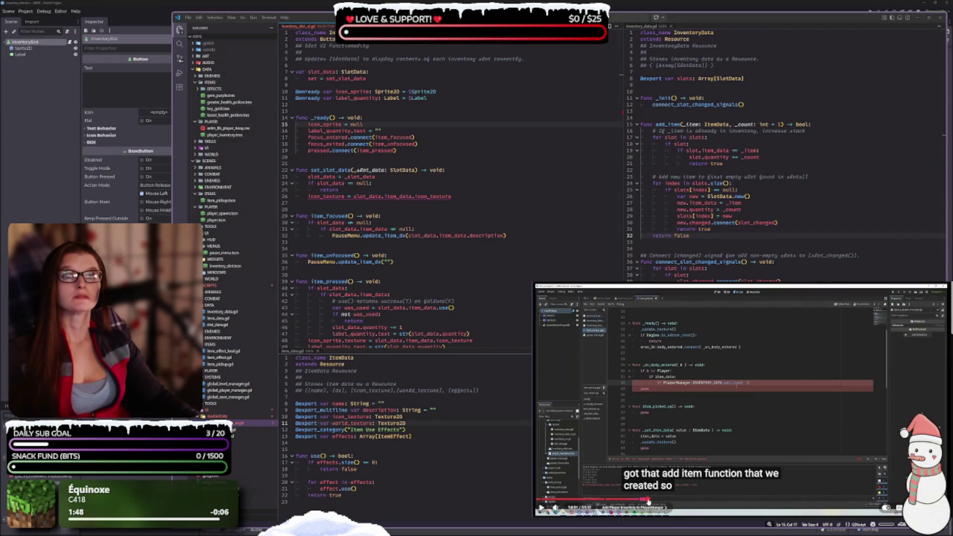
left_click(646, 500)
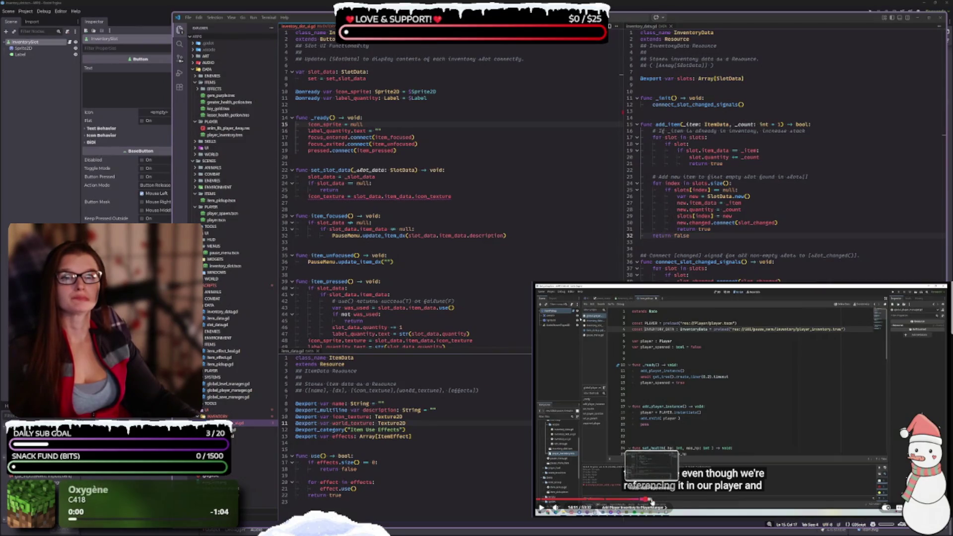
left_click(652, 499)
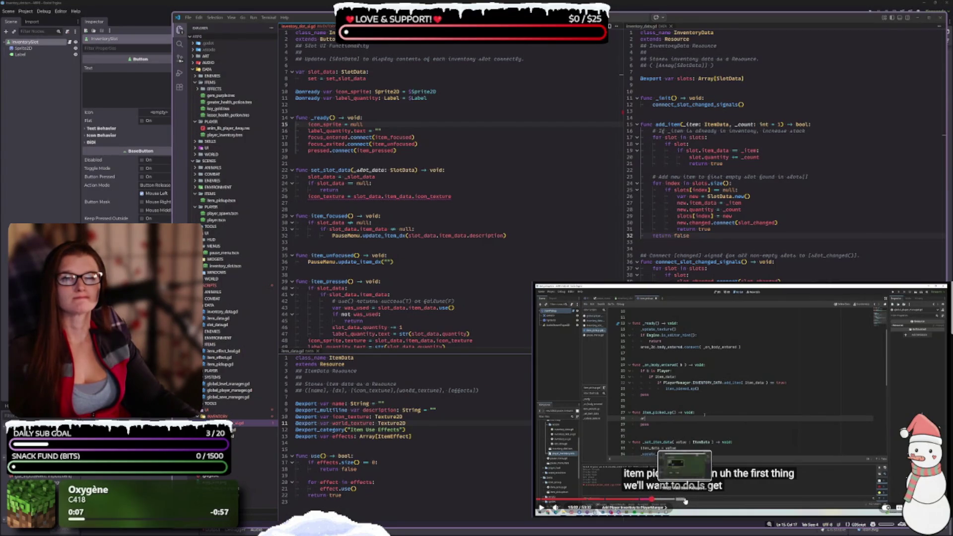
left_click(681, 501)
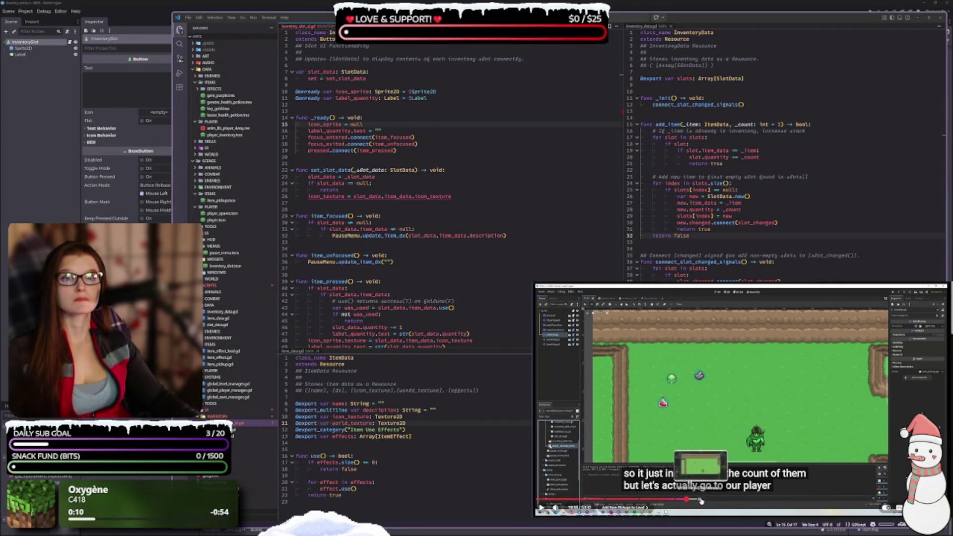
left_click(710, 502)
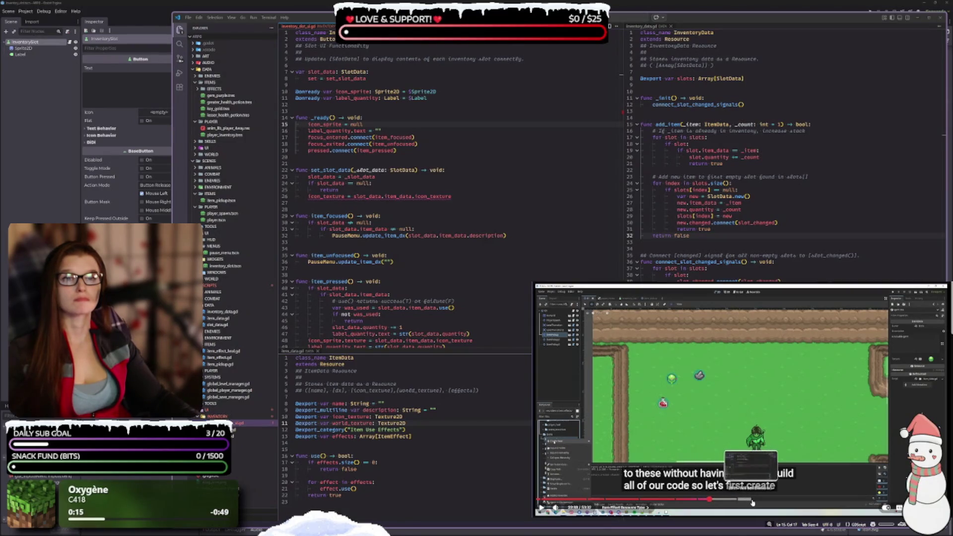
left_click(790, 501)
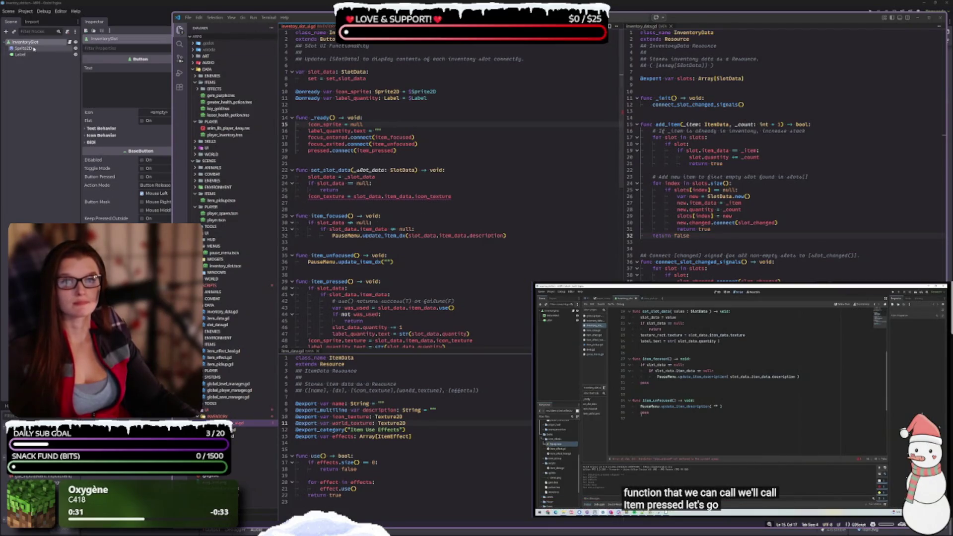
left_click(31, 85)
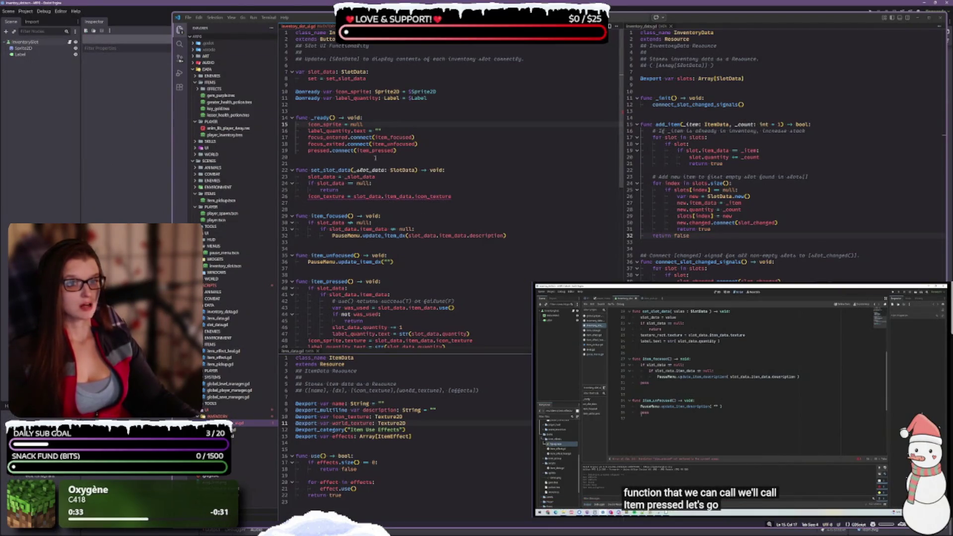
left_click(30, 42)
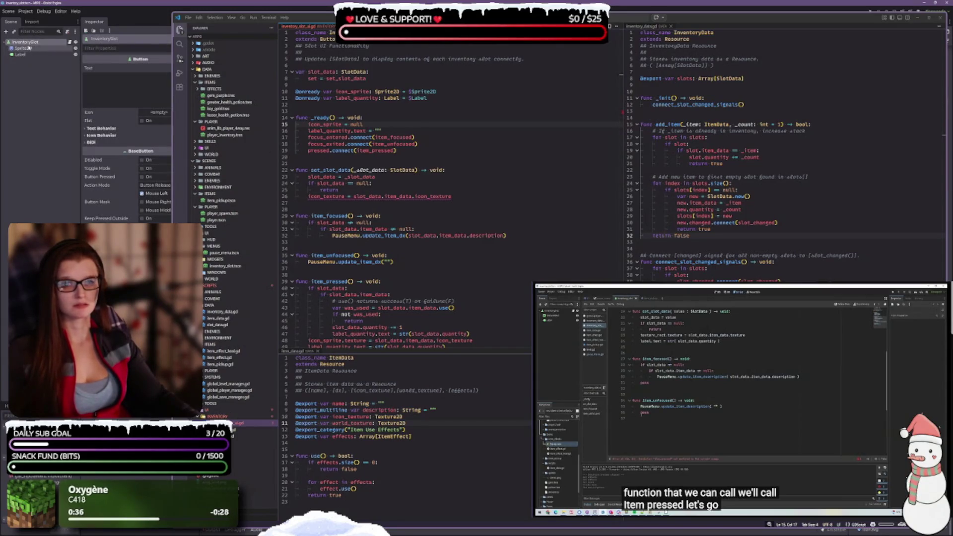
Choose TextureRect in the Create New Node dialog and add it under InventorySlot.
right_click(30, 42)
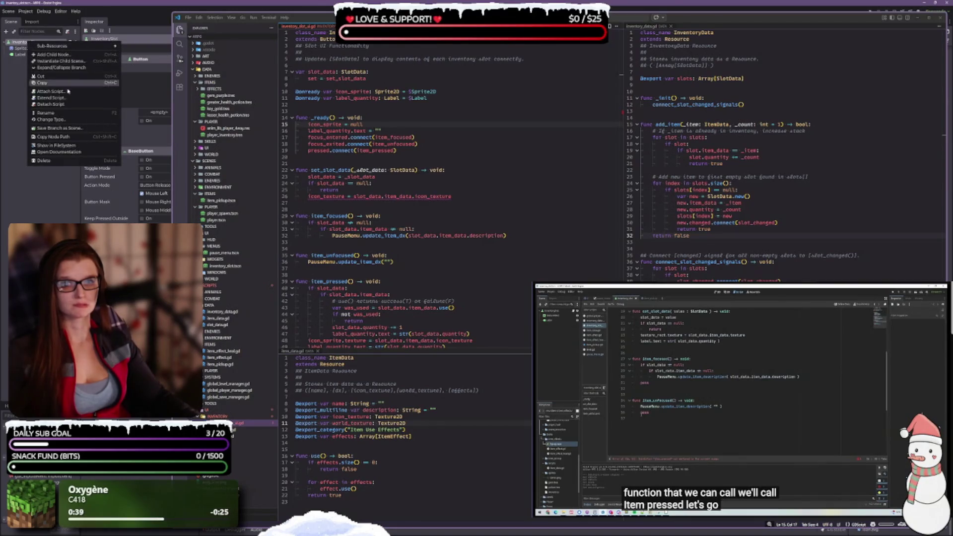
left_click(314, 1)
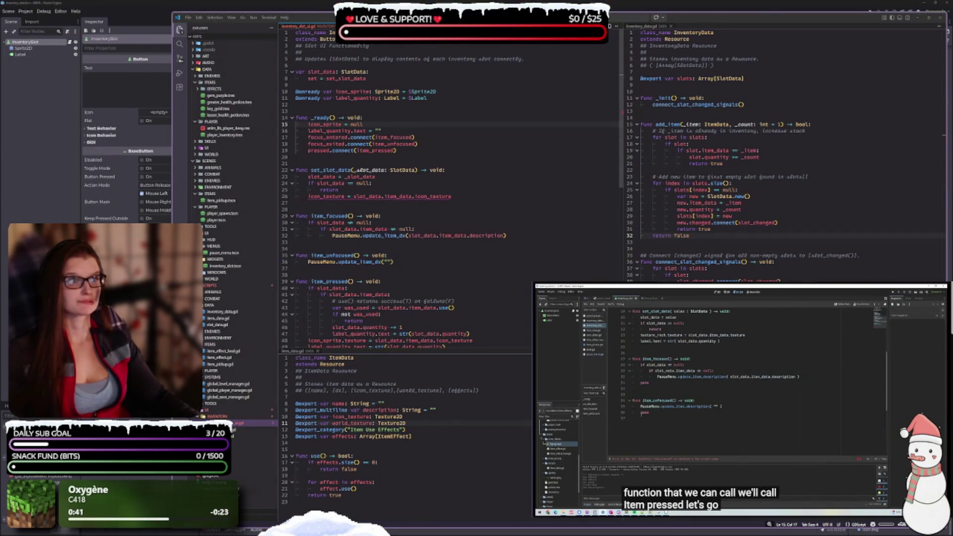
mouse_move(314, 2)
left_mouse_down()
mouse_move(282, 299)
mouse_move(281, 285)
left_mouse_up()
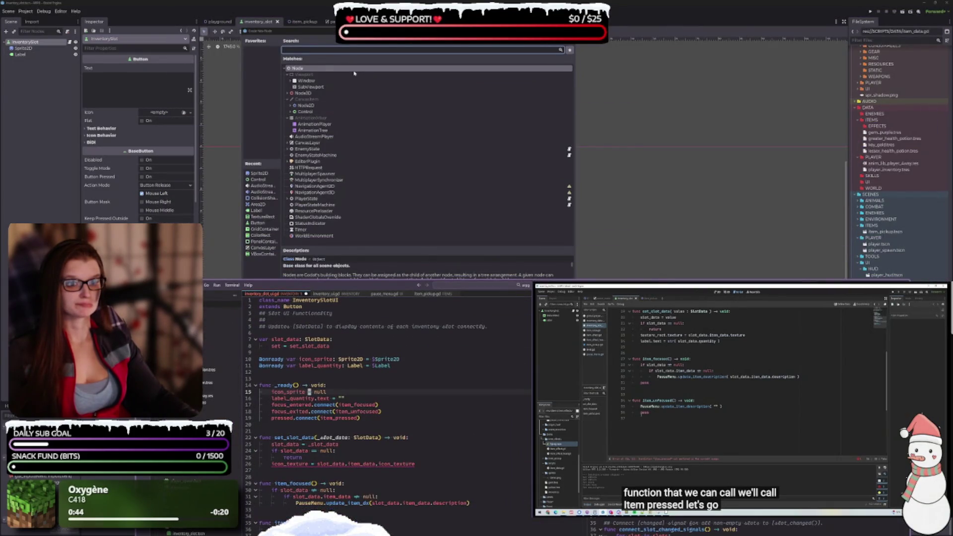
left_click(262, 217)
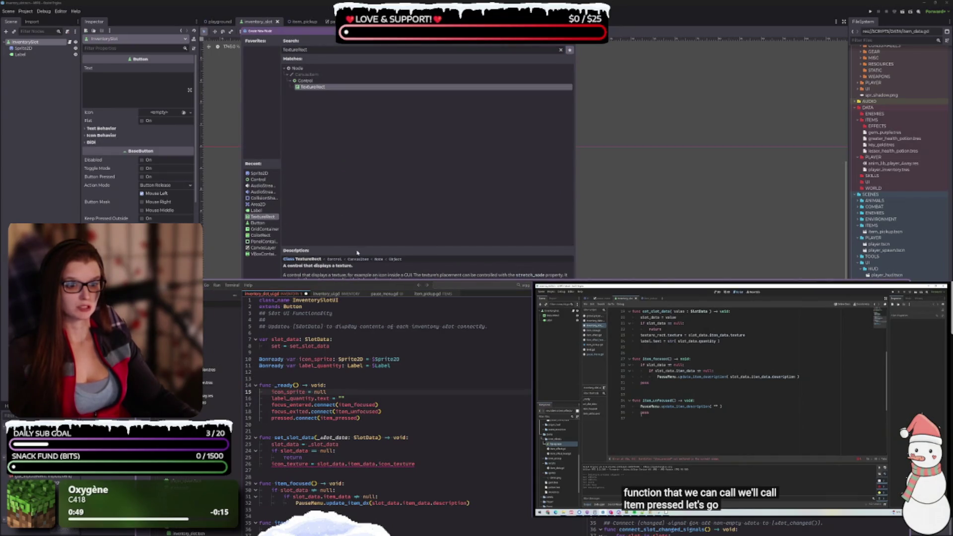
left_click_drag(352, 245, 349, 157)
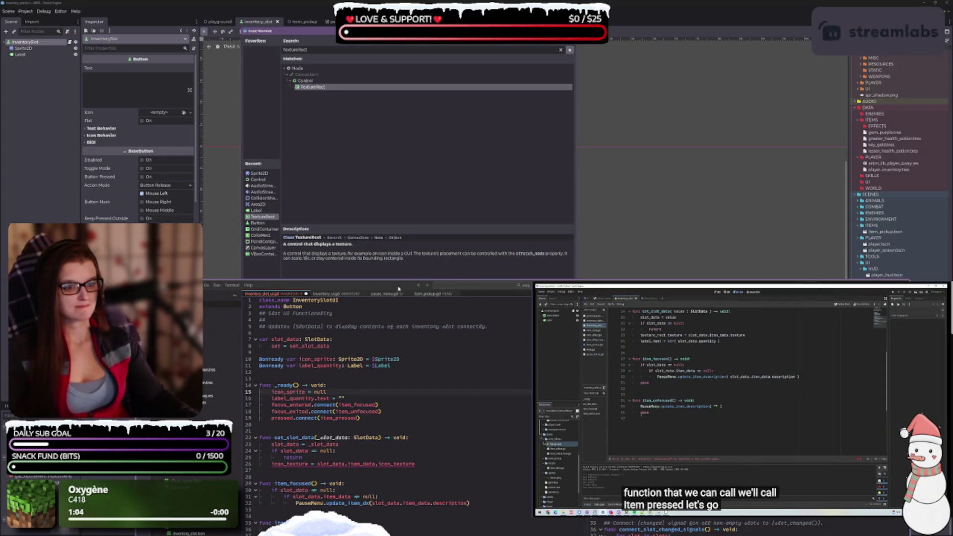
mouse_move(398, 289)
left_mouse_down()
mouse_move(263, 38)
mouse_move(408, 2)
mouse_move(392, 22)
mouse_move(417, 10)
mouse_move(407, 17)
left_mouse_up()
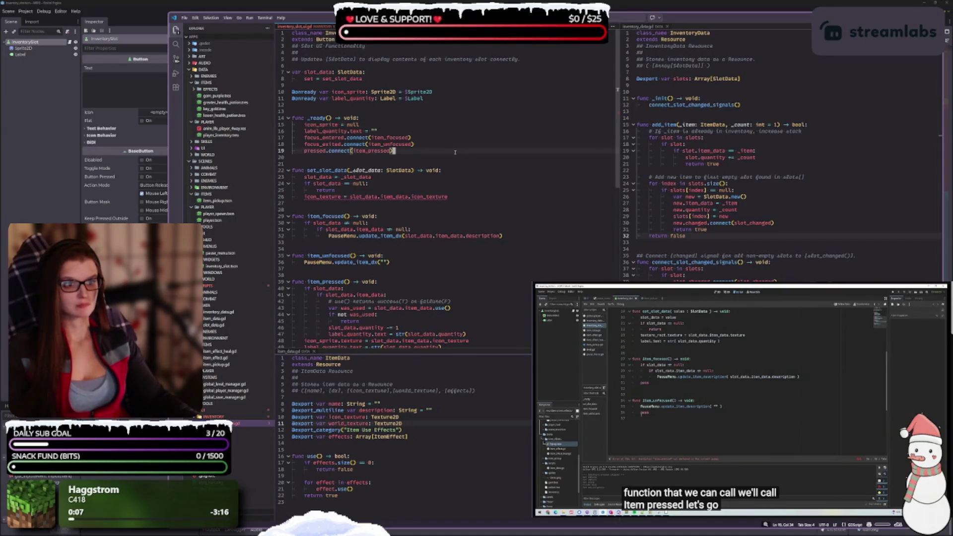
key("alt+Tab")
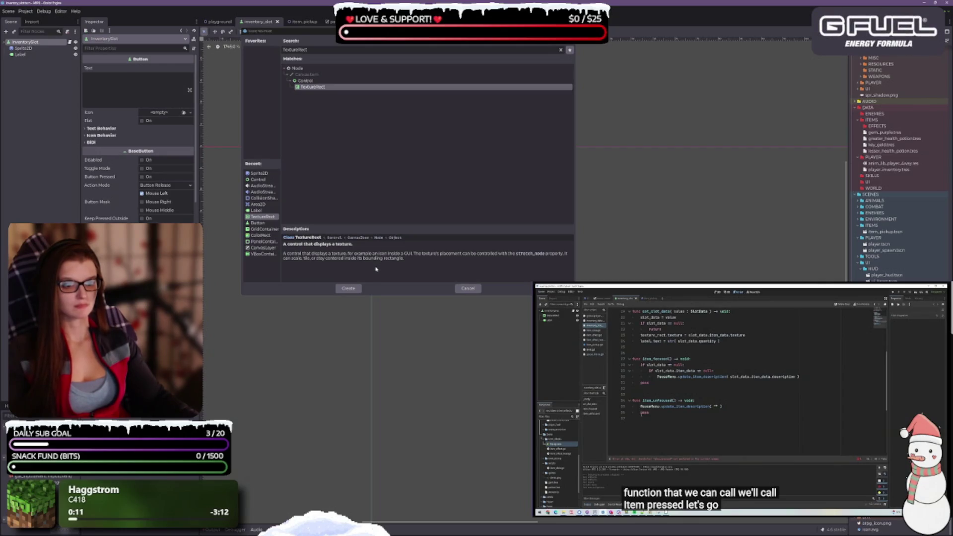
left_click(347, 290)
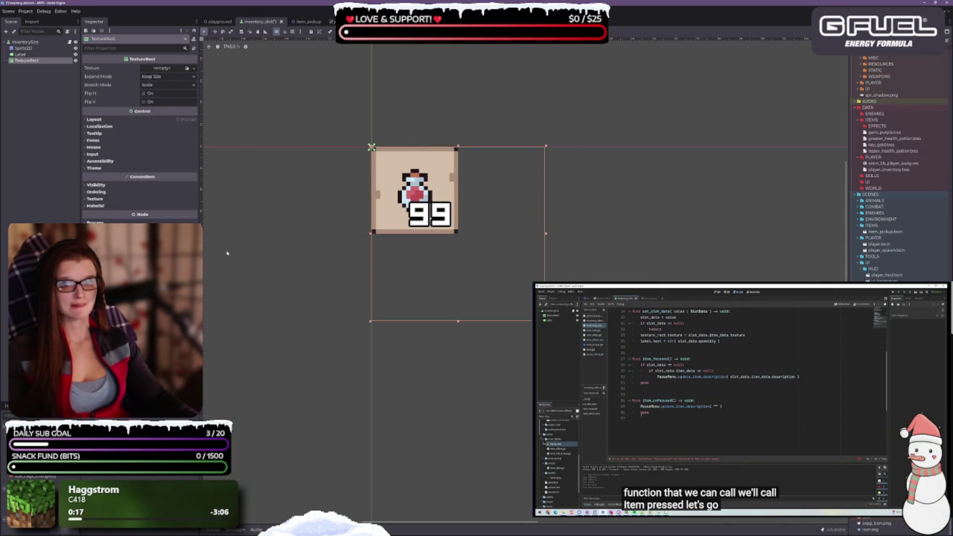
Move TextureRect above Sprite2D, delete the potion Sprite2D node, and select TextureRect.
left_click_drag(27, 60, 28, 47)
left_click(23, 54)
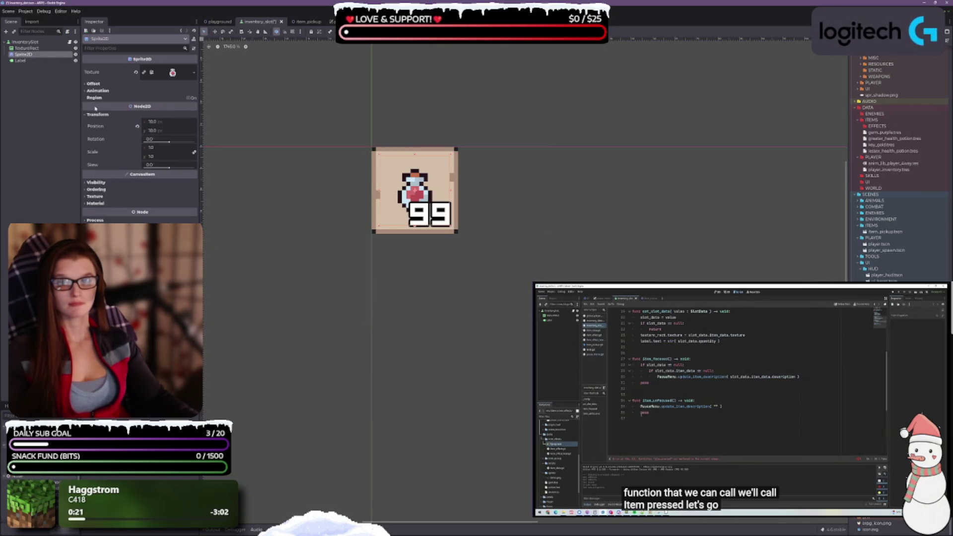
key("Delete")
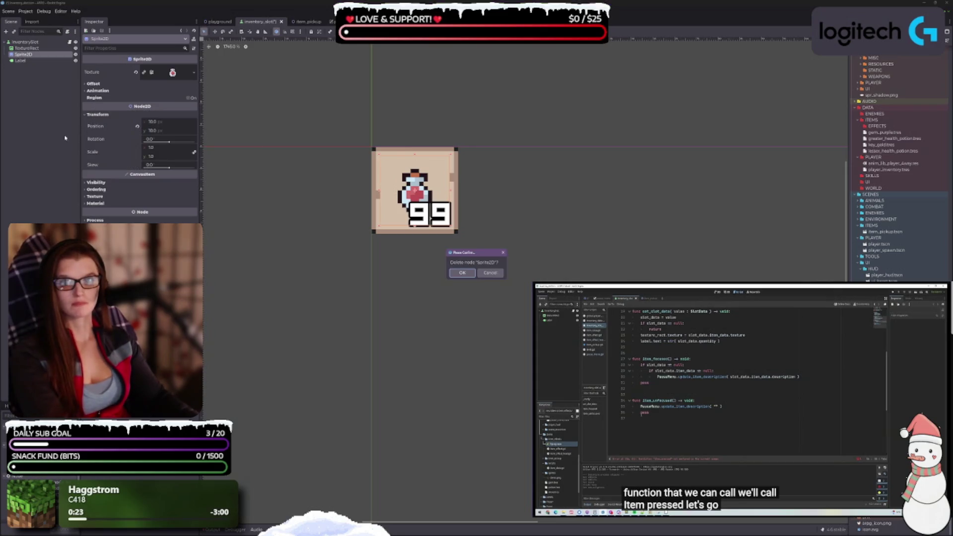
left_click(461, 273)
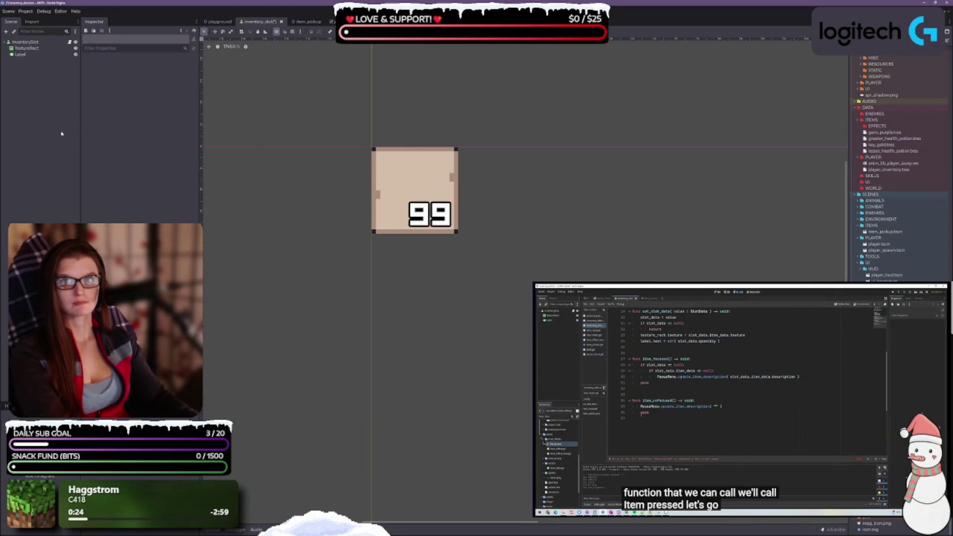
left_click(41, 49)
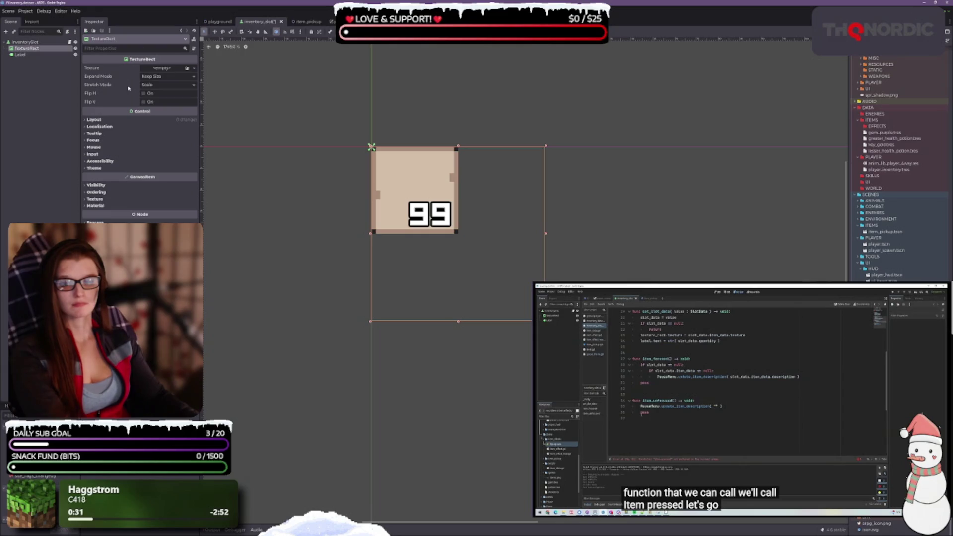
Set TextureRect's Stretch Mode to Keep Centered and expand its Layout section.
left_click(151, 85)
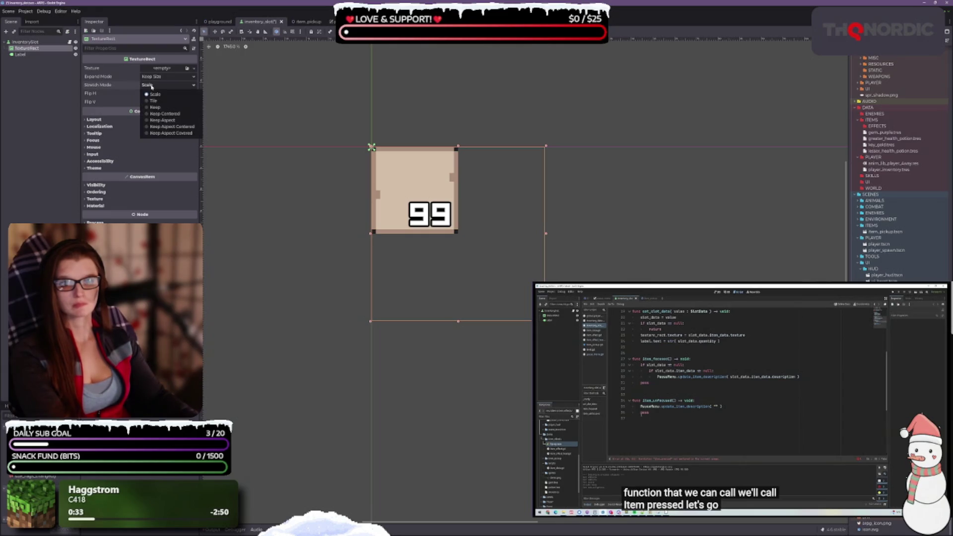
left_click(164, 114)
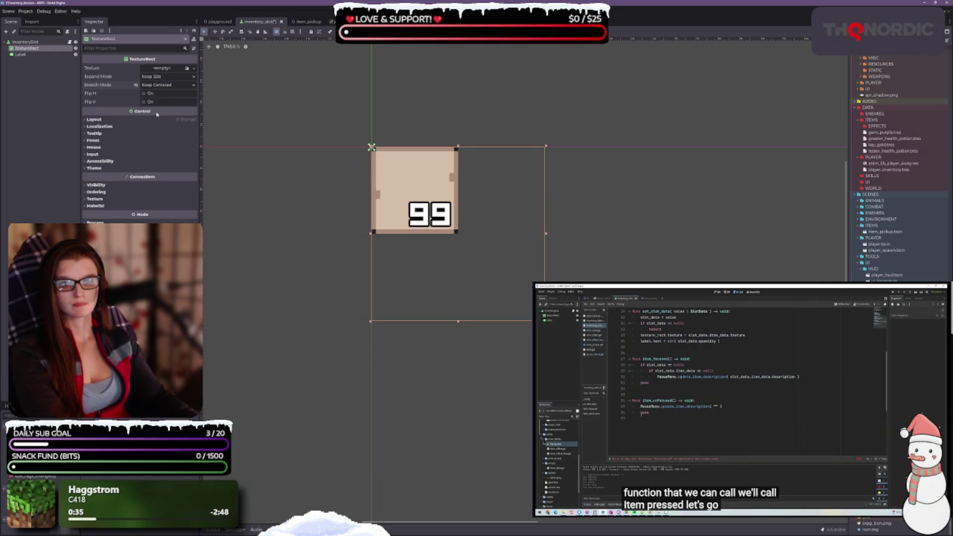
left_click(149, 85)
left_click(149, 86)
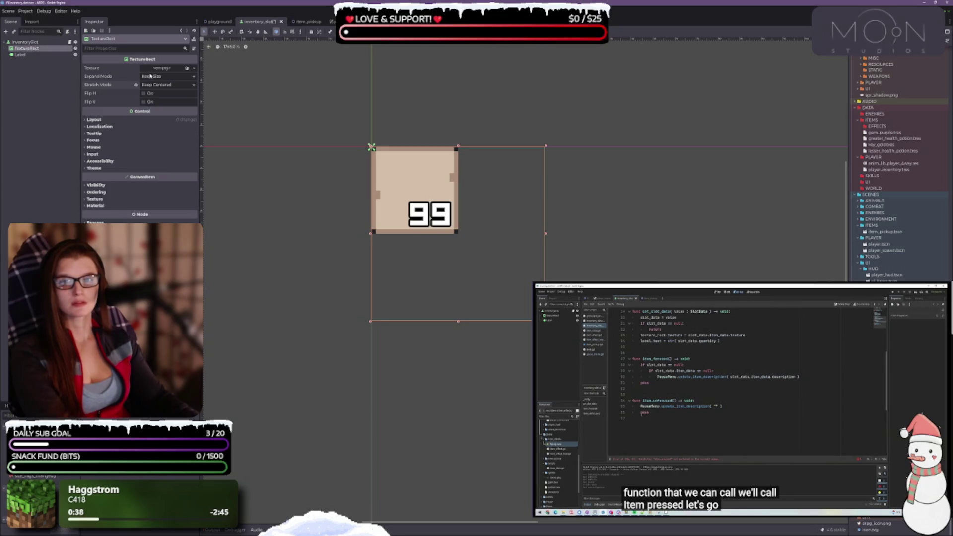
left_click(93, 120)
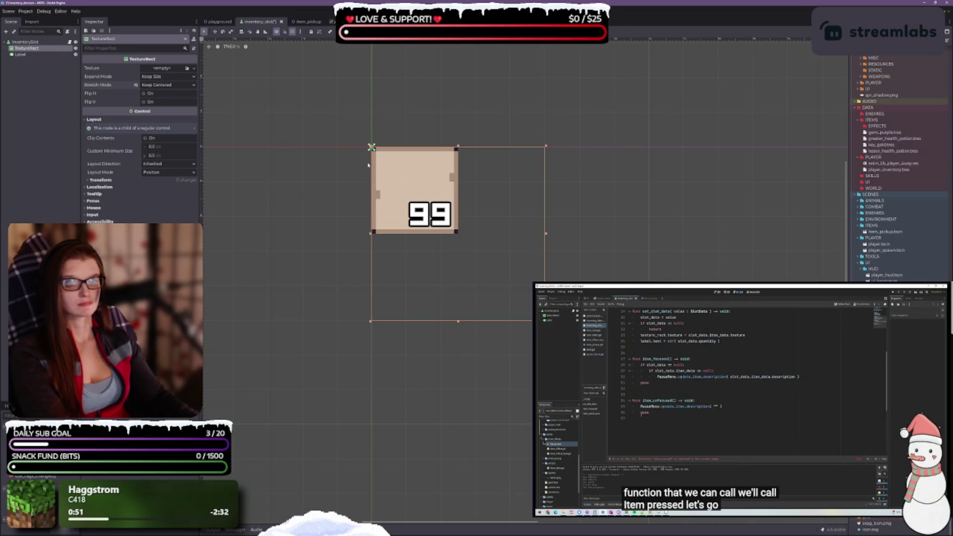
Drag the TextureRect's right and bottom edges to match the slot and save the scene.
mouse_move(371, 147)
left_mouse_down()
mouse_move(374, 235)
mouse_move(424, 241)
left_mouse_up()
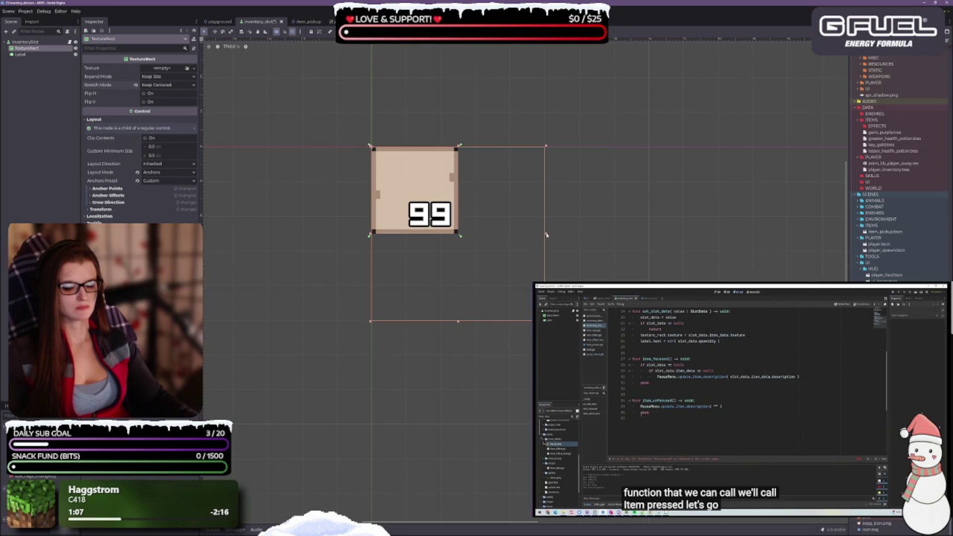
mouse_move(546, 235)
left_mouse_down()
mouse_move(511, 234)
mouse_move(535, 235)
left_mouse_up()
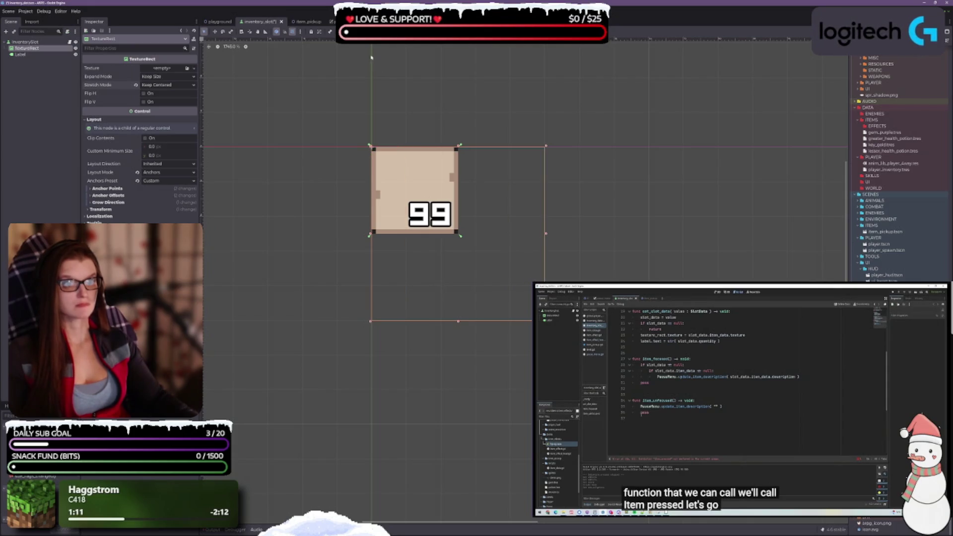
mouse_move(546, 234)
left_mouse_down()
mouse_move(441, 234)
mouse_move(532, 234)
left_mouse_up()
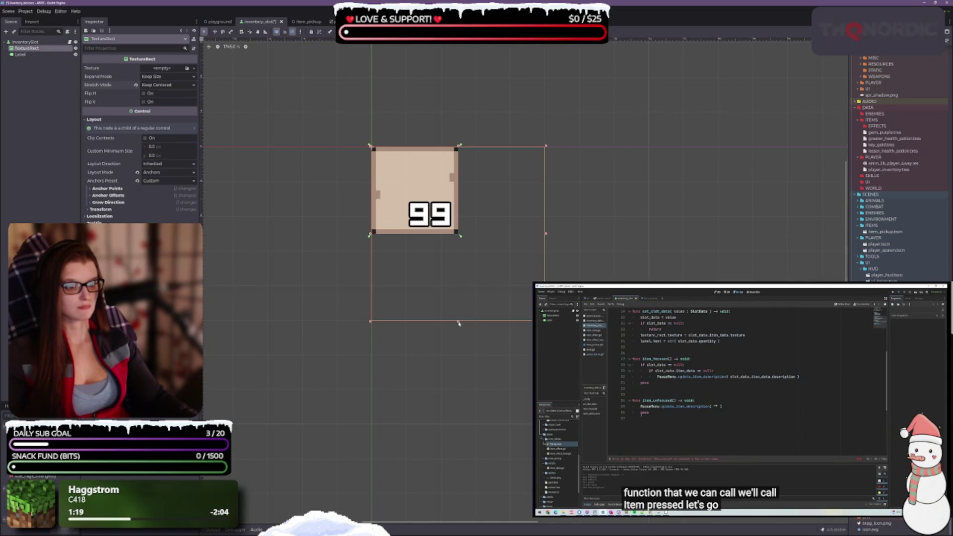
left_click_drag(458, 321, 449, 227)
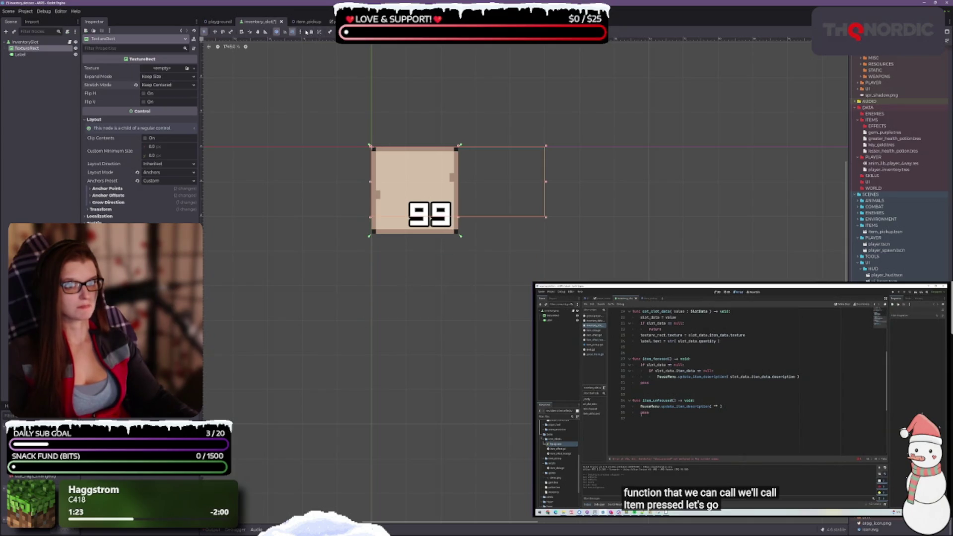
left_click_drag(458, 219, 458, 235)
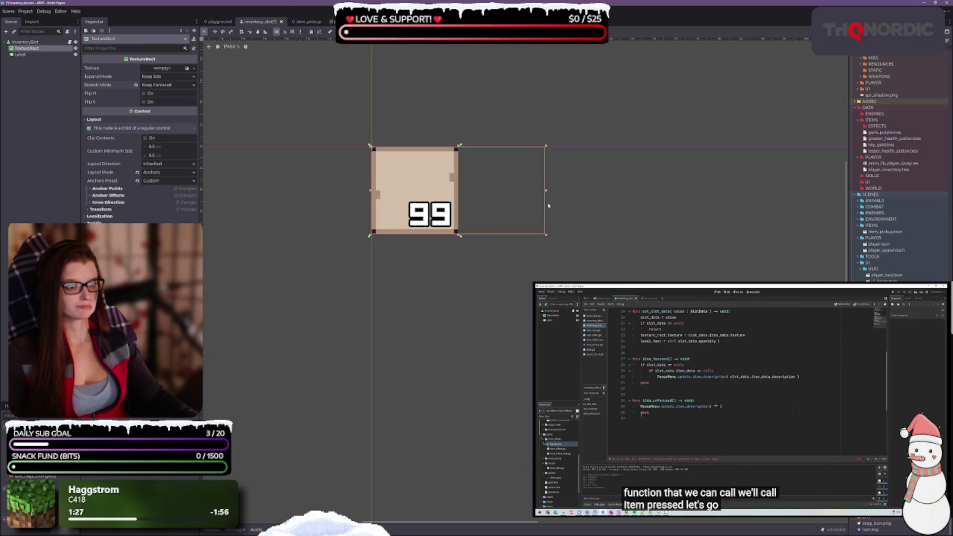
left_click_drag(546, 190, 458, 191)
key("ctrl+s")
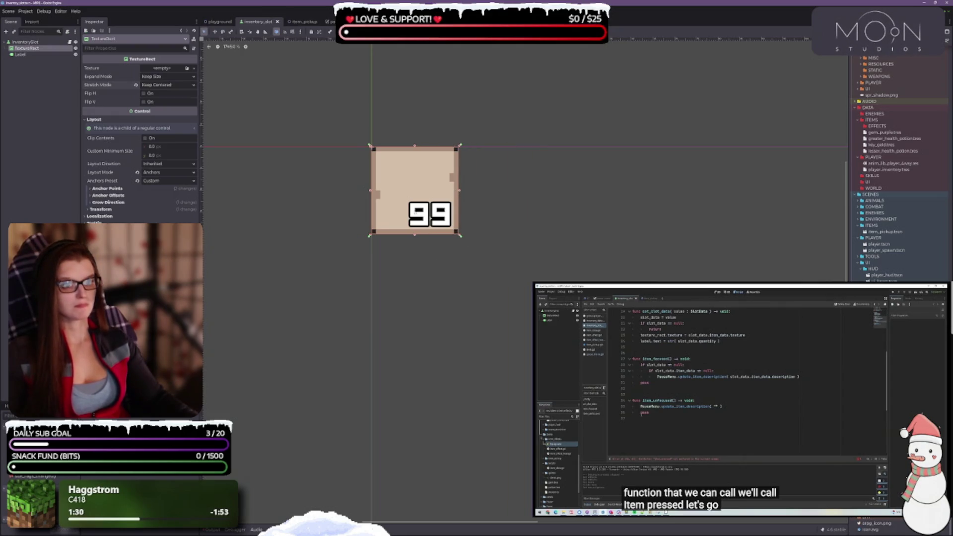
Zoom in on the slot and enable grid snapping in the toolbar.
scroll(415, 211, "up", 3)
left_click_drag(433, 259, 460, 323)
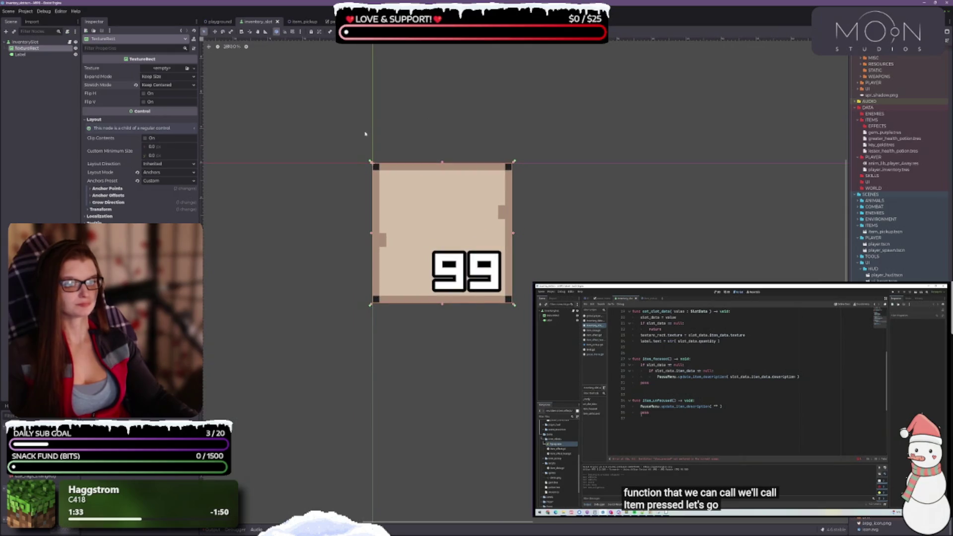
left_click_drag(371, 162, 371, 167)
key("ctrl+z")
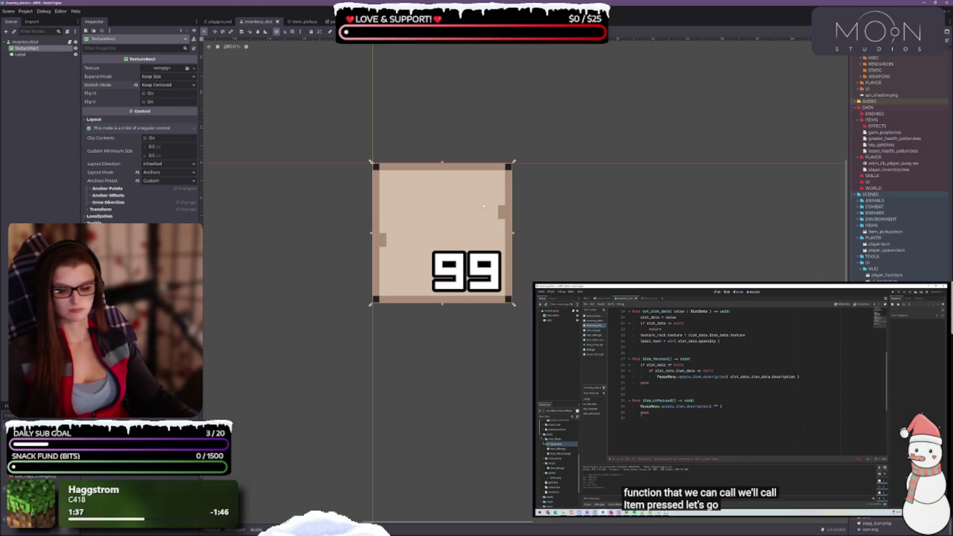
left_click(301, 31)
left_click(292, 32)
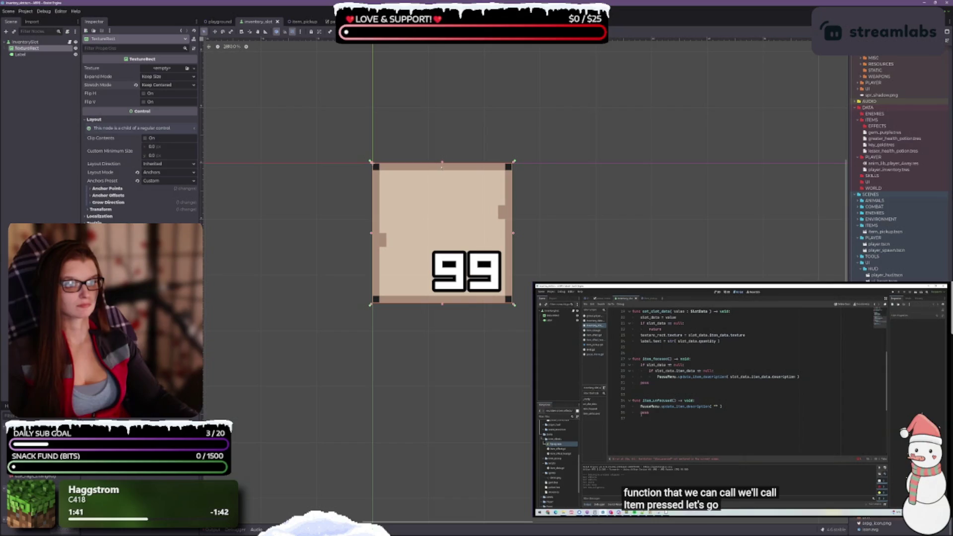
left_click(299, 32)
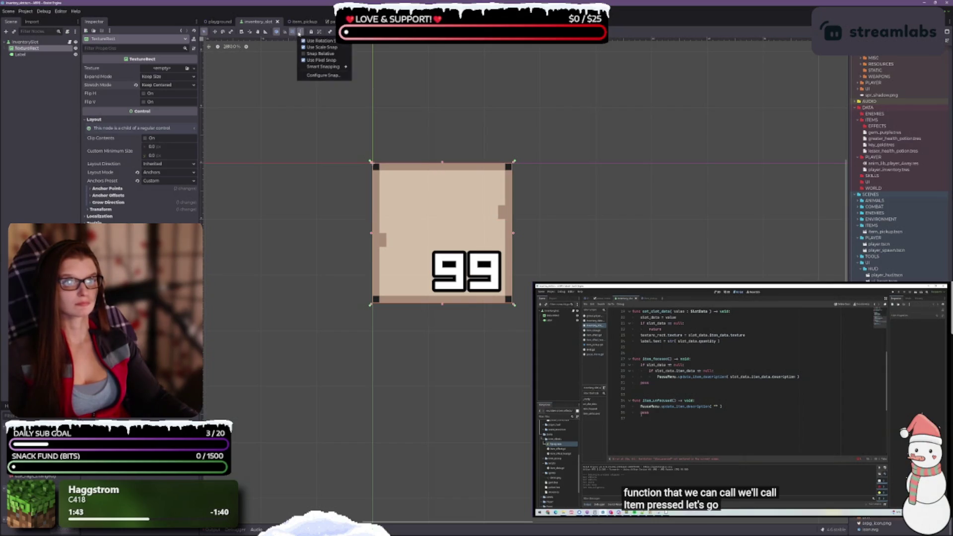
Configure snapping with a 1 px horizontal and 1 vertical grid step.
left_click(323, 75)
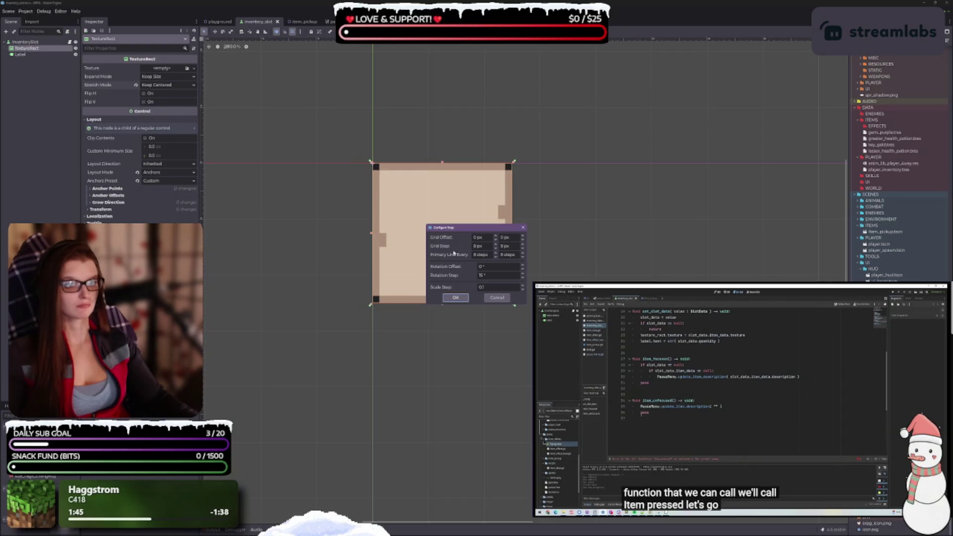
left_click(495, 249)
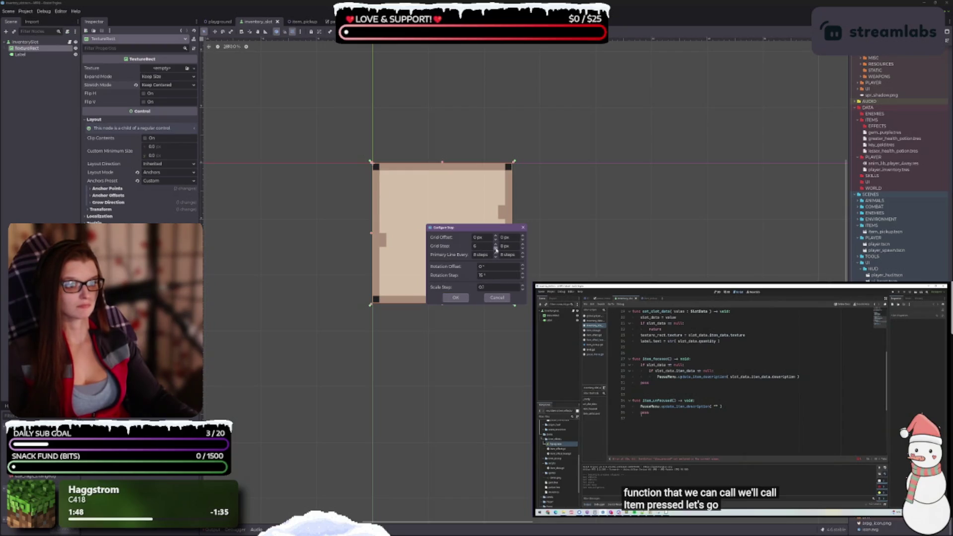
left_click(496, 249)
left_click(495, 248)
left_click(496, 249)
left_click(523, 249)
left_click(522, 249)
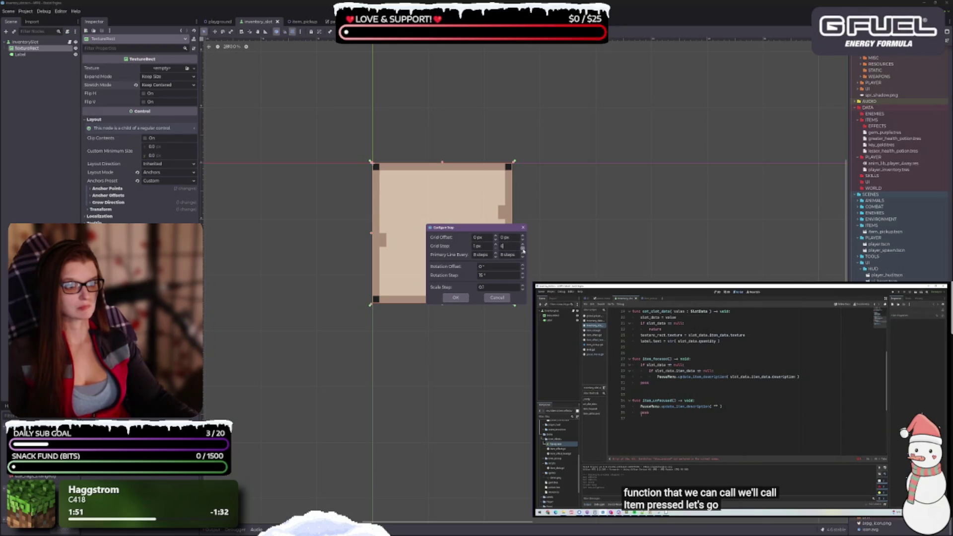
left_click(456, 297)
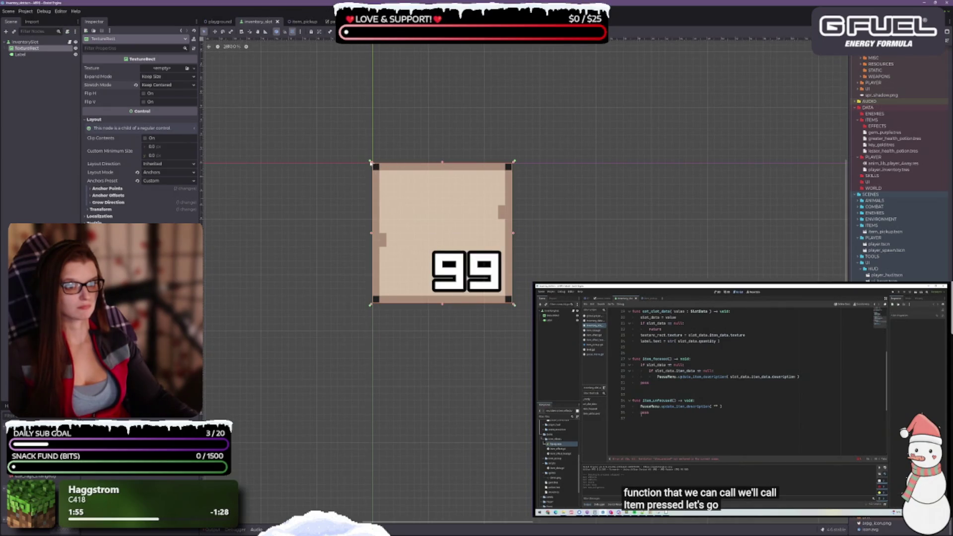
left_click(370, 171)
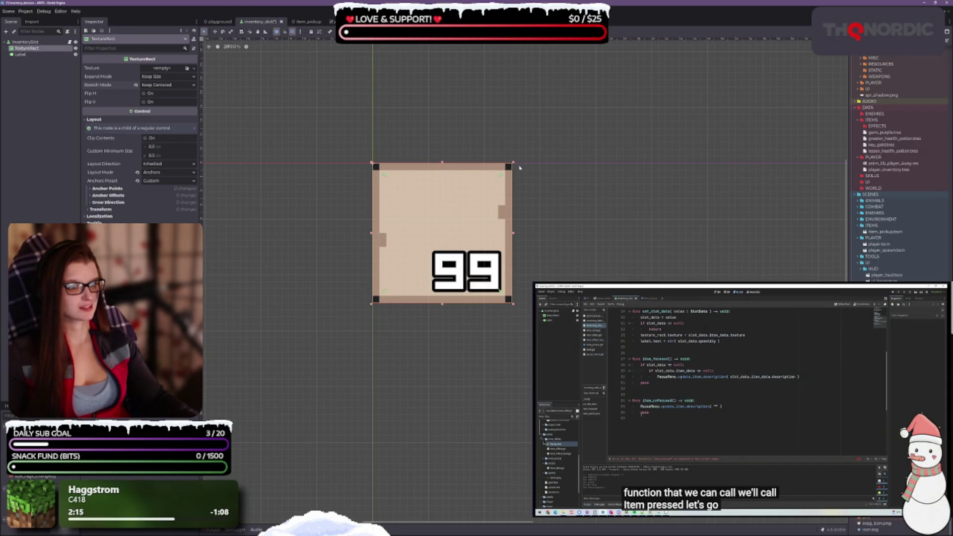
Save inventory_slot.tscn with the TextureRect still left without a texture.
key("ctrl+s")
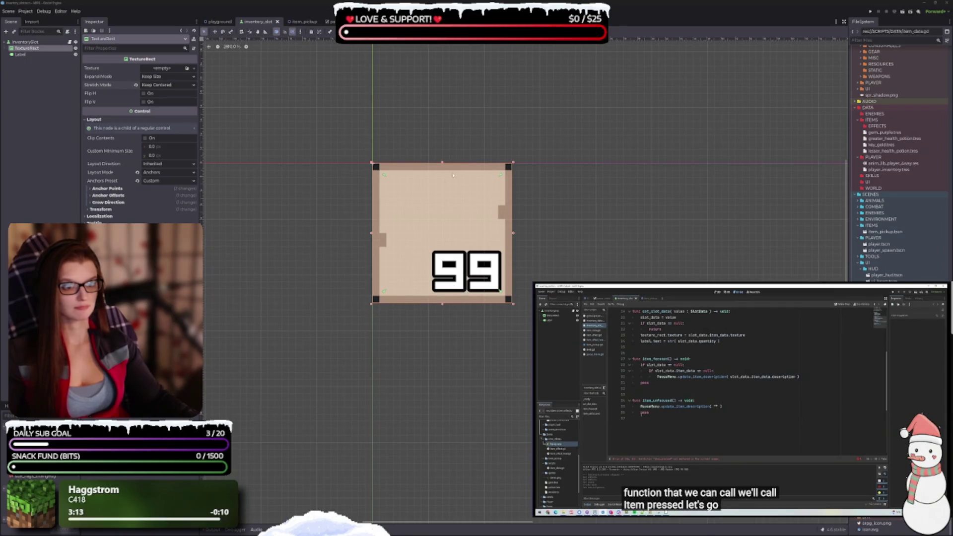
Pull the TextureRect's top, left, bottom and right edges inside the slot border, then check its Transform Size.
left_click_drag(442, 163, 442, 176)
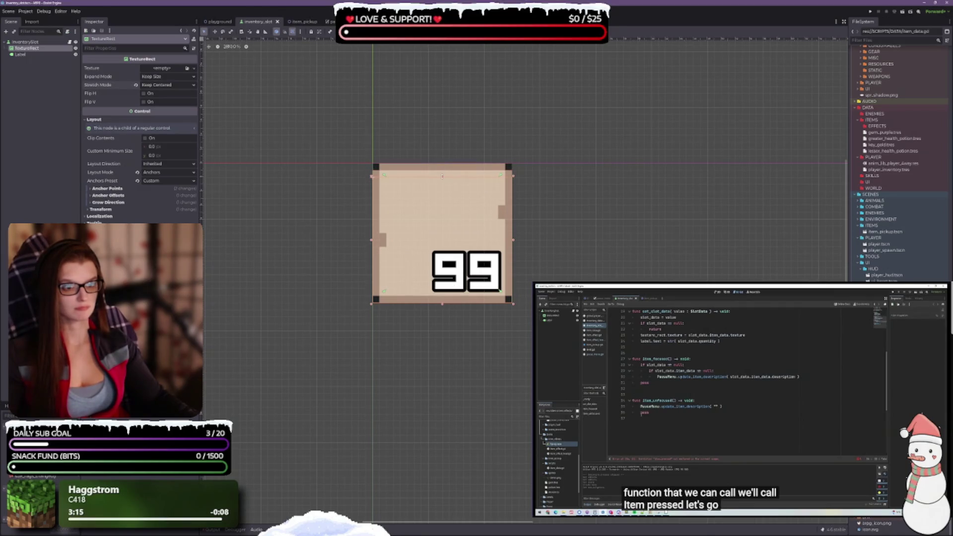
left_click_drag(371, 242, 376, 240)
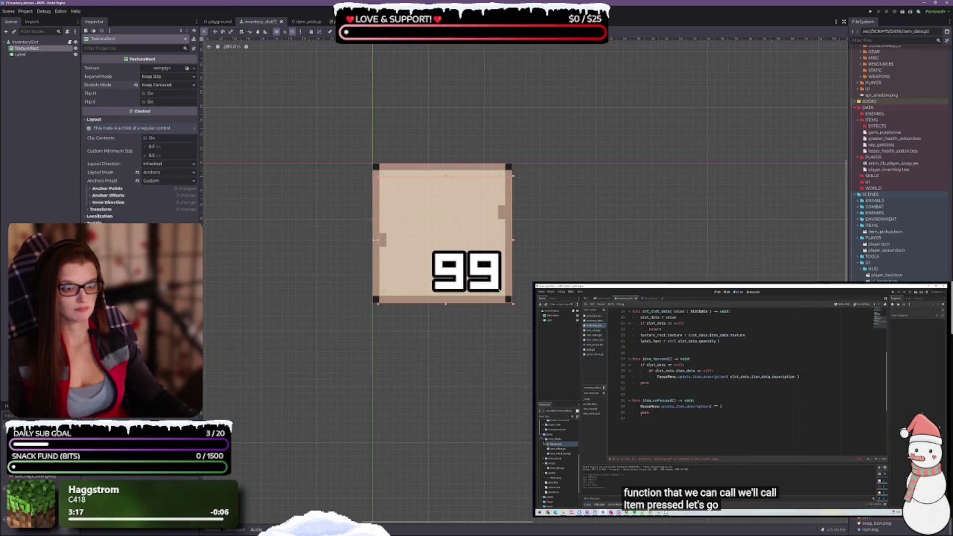
left_click_drag(449, 303, 447, 290)
left_click_drag(513, 234, 499, 232)
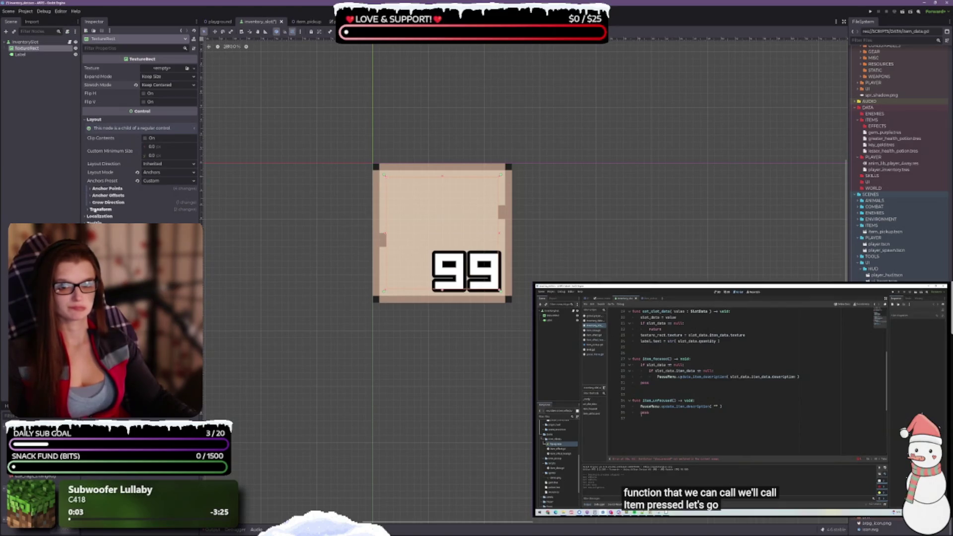
left_click(94, 209)
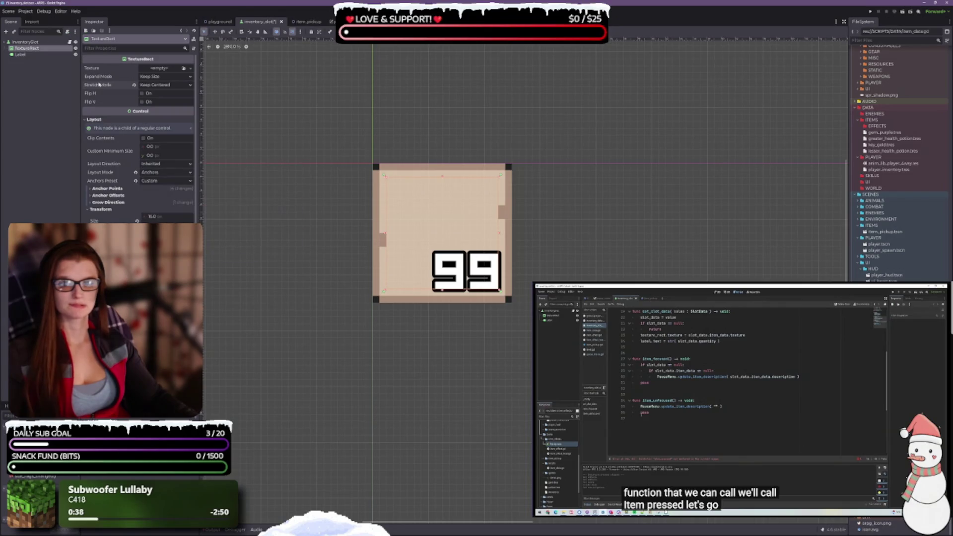
Set the stretch mode back to scale, assign key_01_0.png as the slot texture, and save.
left_click(159, 85)
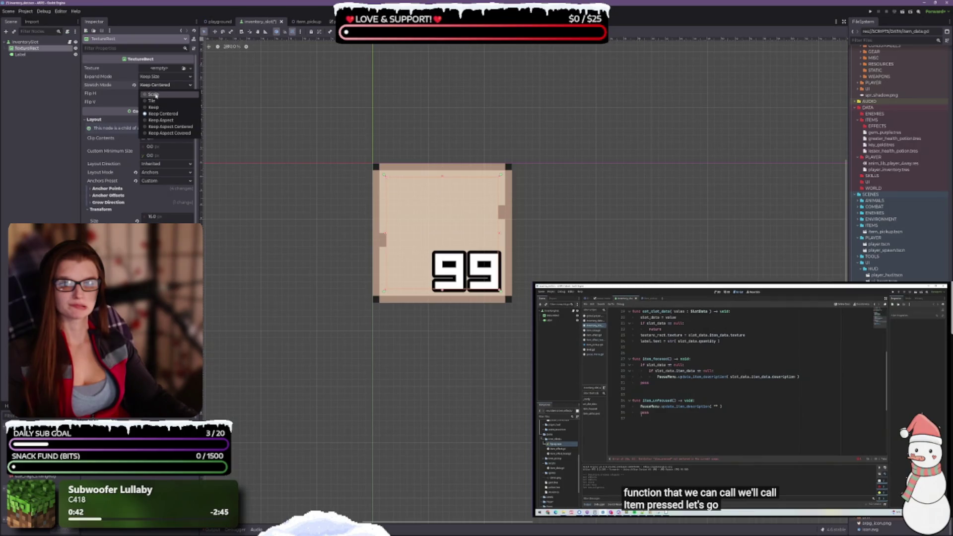
left_click(155, 95)
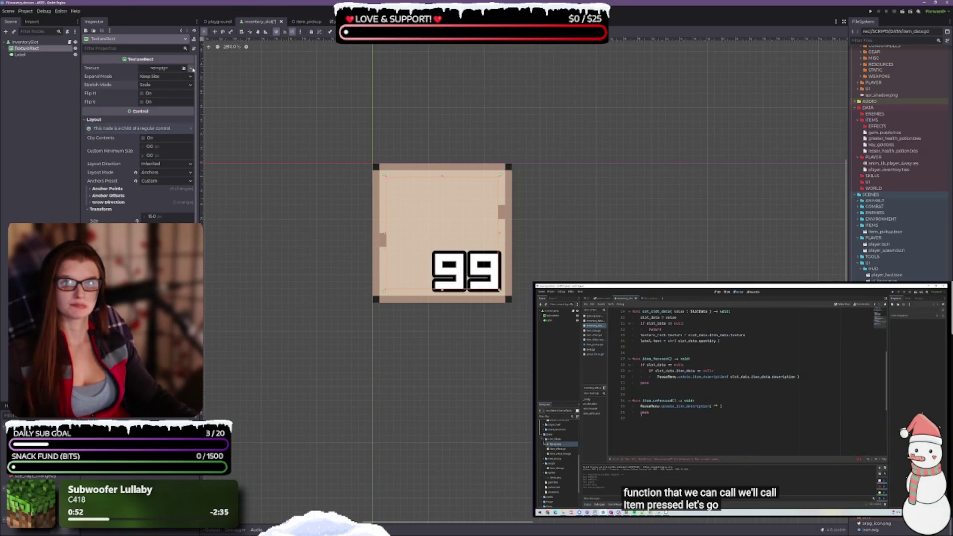
scroll(903, 228, "up", 8)
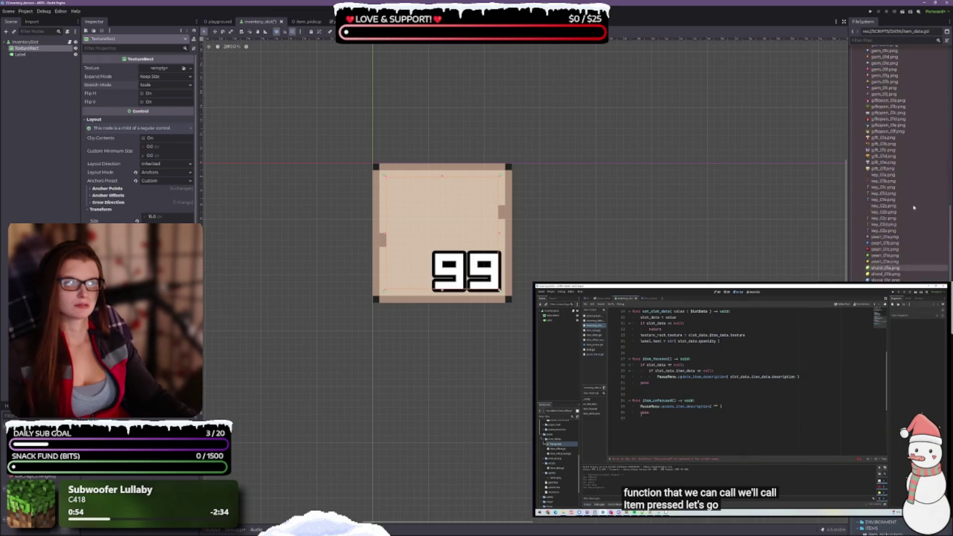
mouse_move(912, 240)
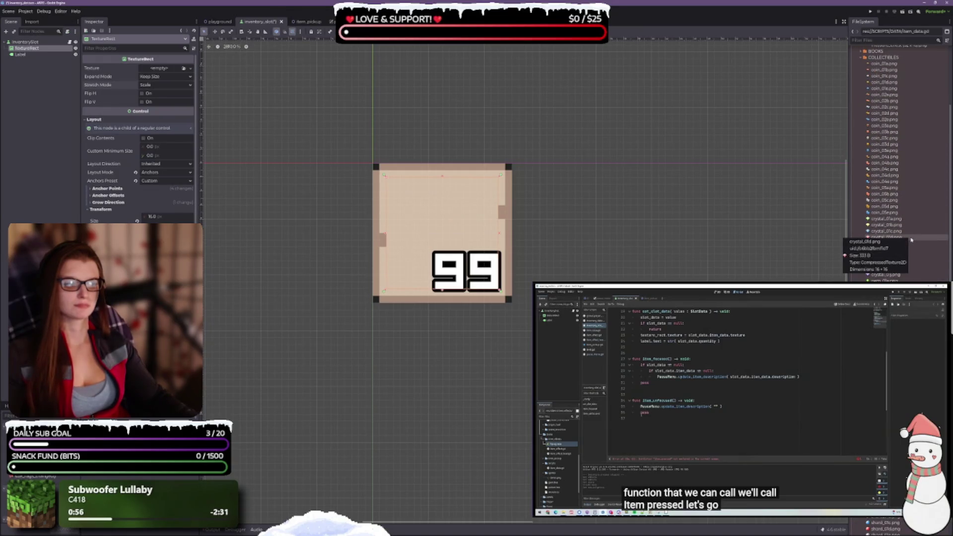
scroll(901, 149, "up", 5)
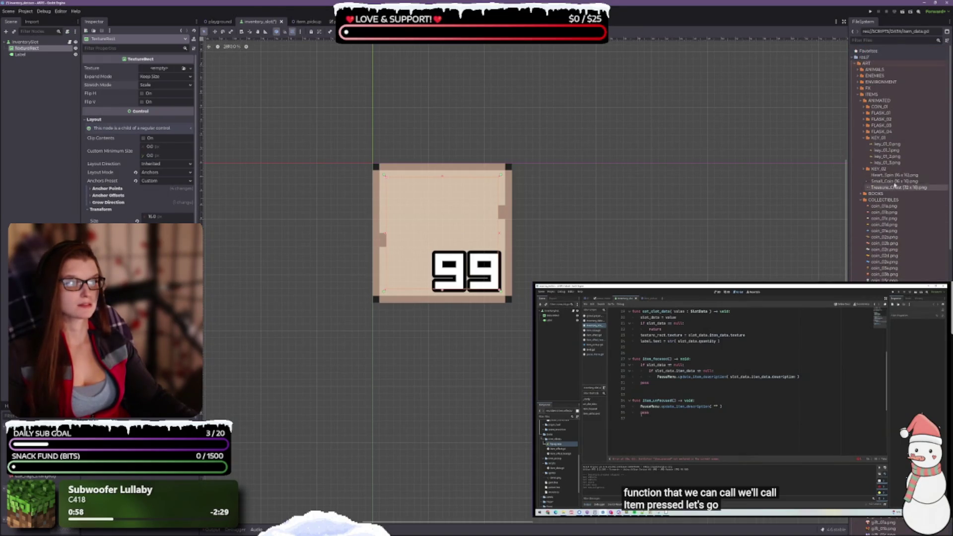
left_click(896, 144)
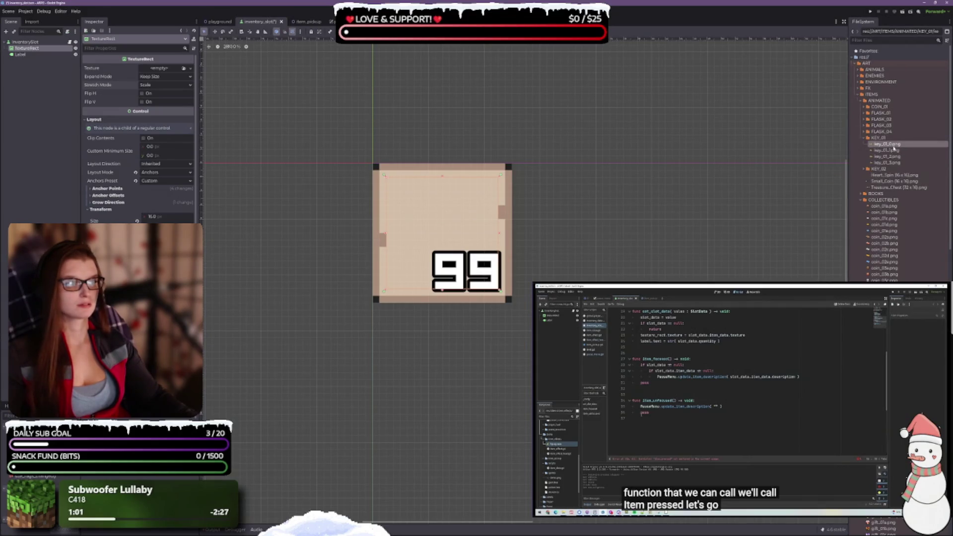
left_click_drag(893, 147, 172, 70)
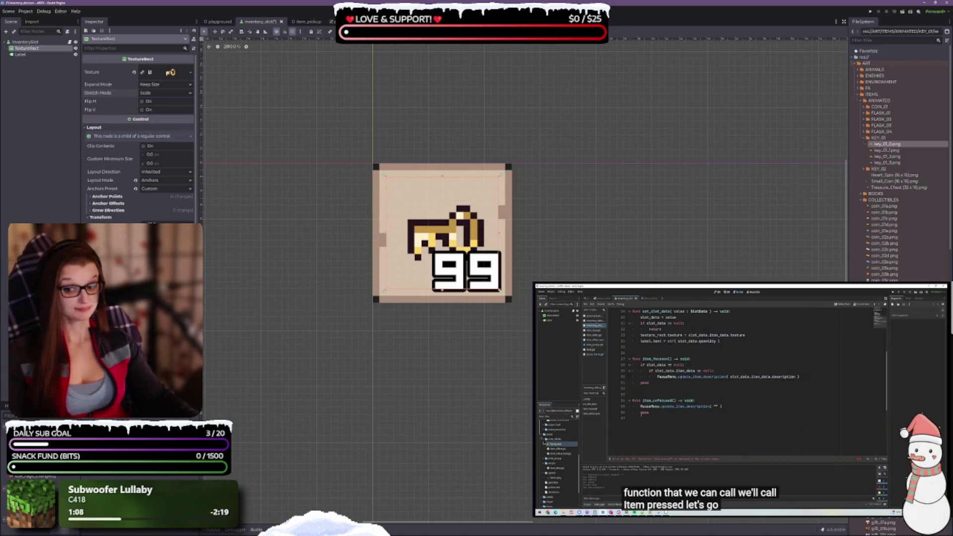
key("ctrl+s")
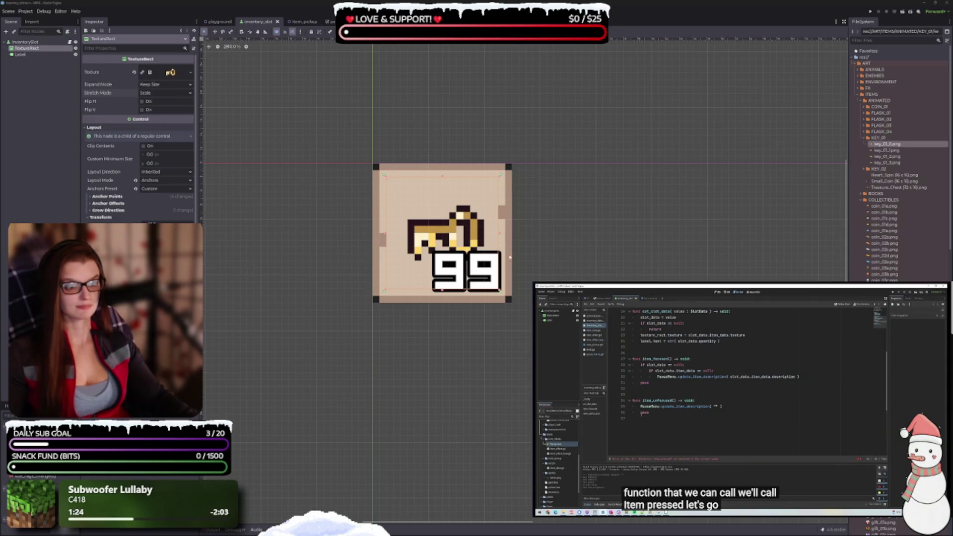
Raise the key texture's top edge and save the scene again.
scroll(580, 238, "down", 2)
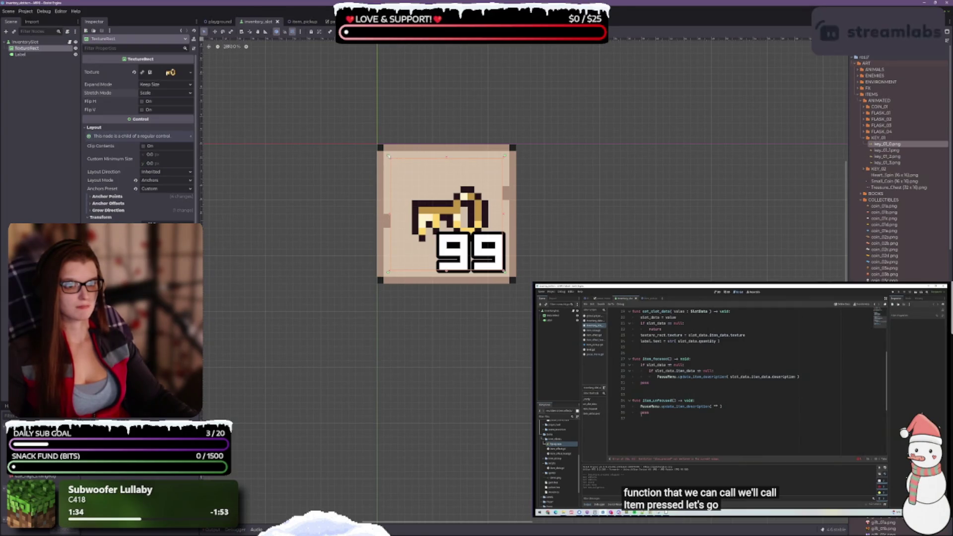
left_click_drag(388, 157, 388, 148)
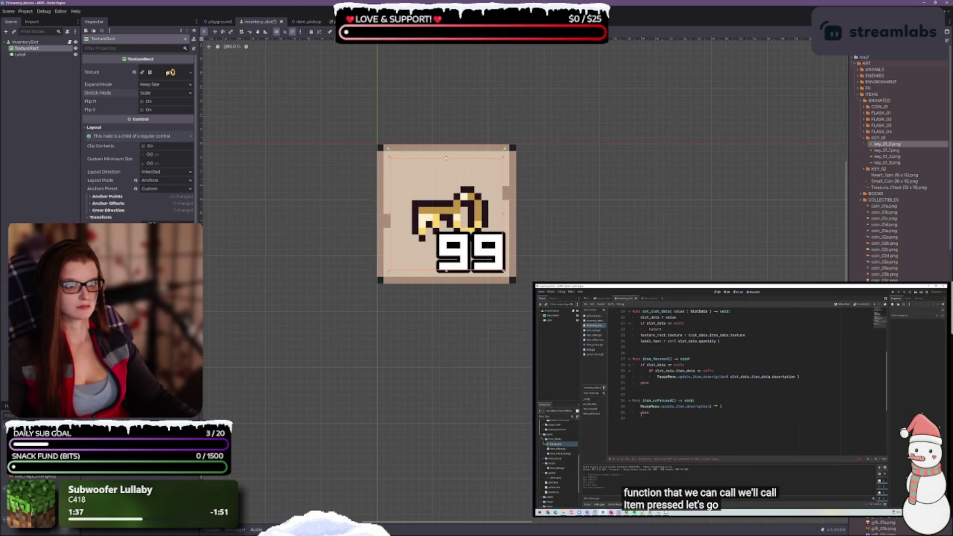
left_click_drag(447, 155, 446, 149)
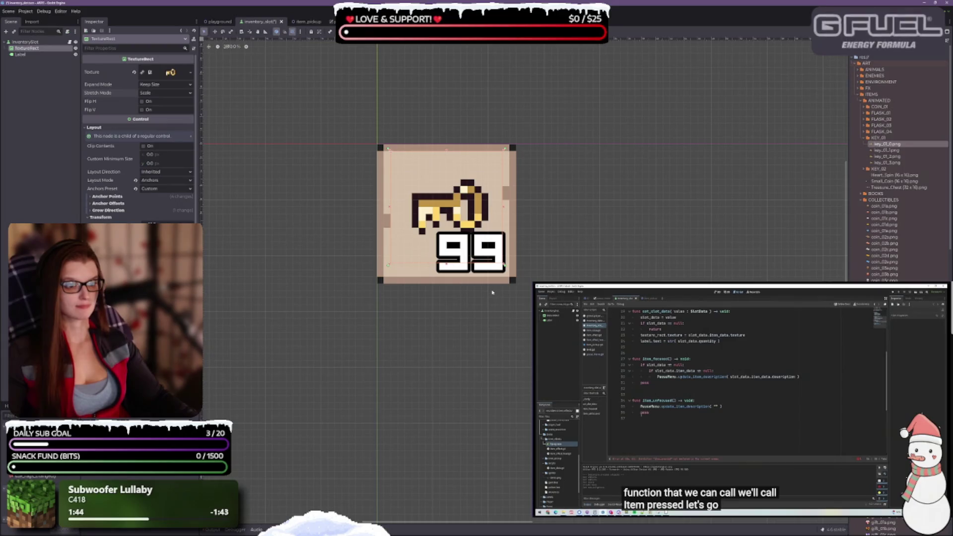
scroll(505, 266, "down", 2)
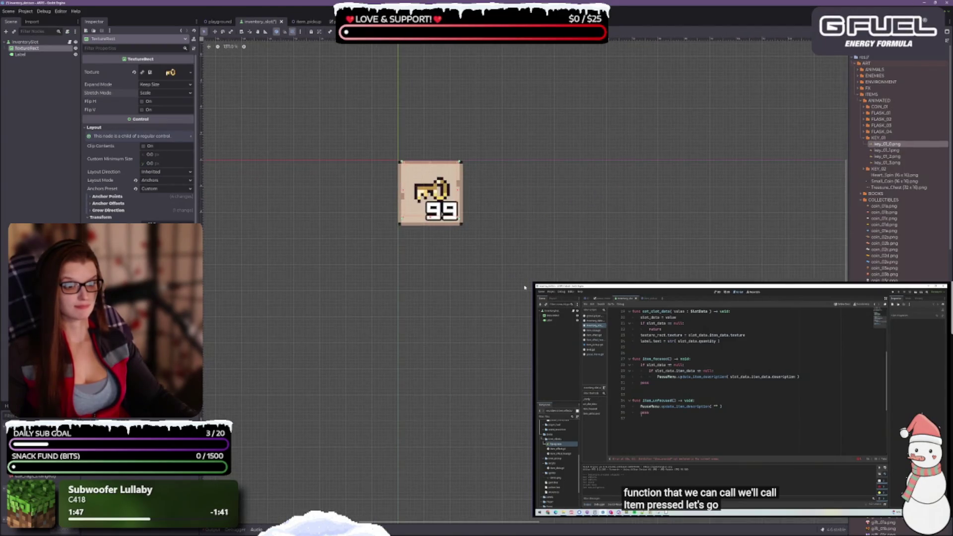
scroll(522, 289, "up", 1)
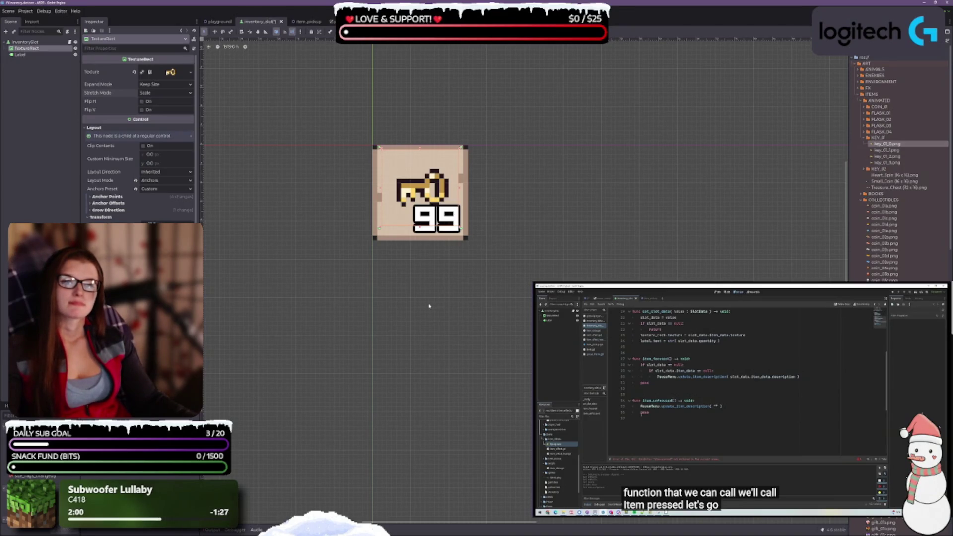
scroll(423, 229, "up", 3)
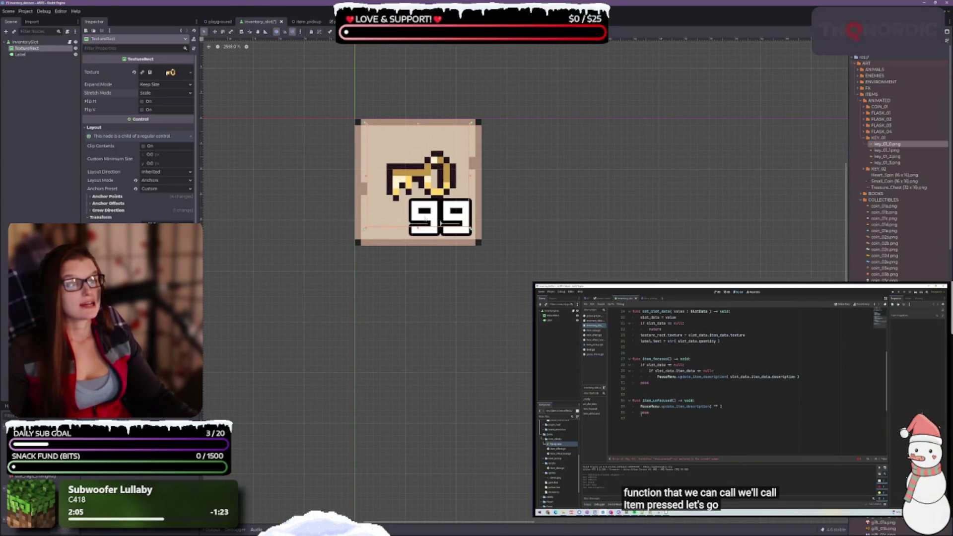
left_click_drag(421, 235, 434, 293)
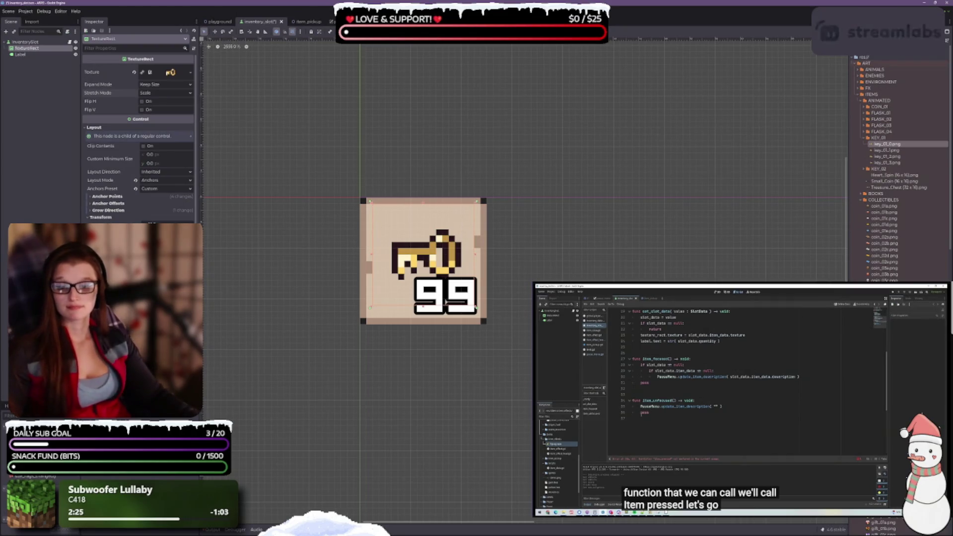
key("ctrl+s")
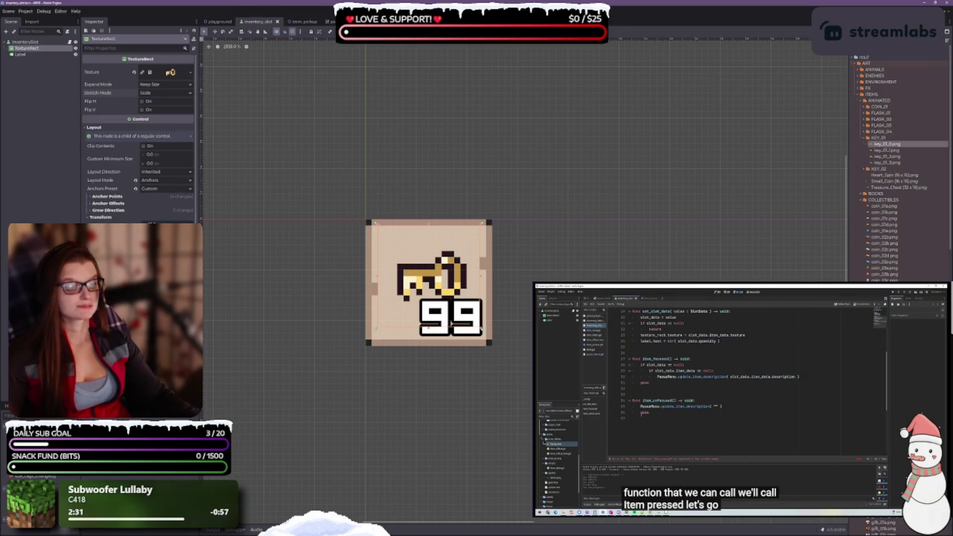
scroll(898, 164, "down", 10)
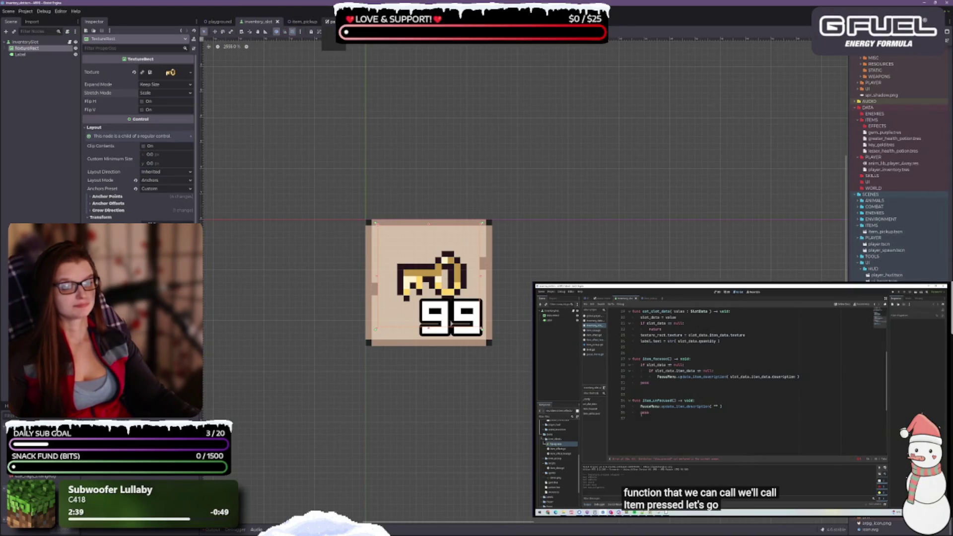
Lower the key inside the slot by adjusting its right and top edges, then save inventory_slot.tscn.
left_click(329, 22)
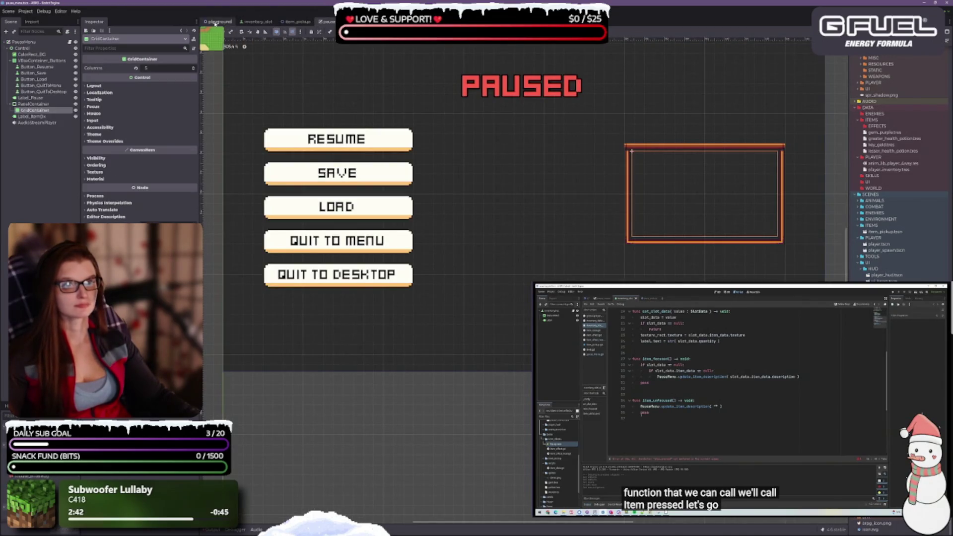
left_click(255, 21)
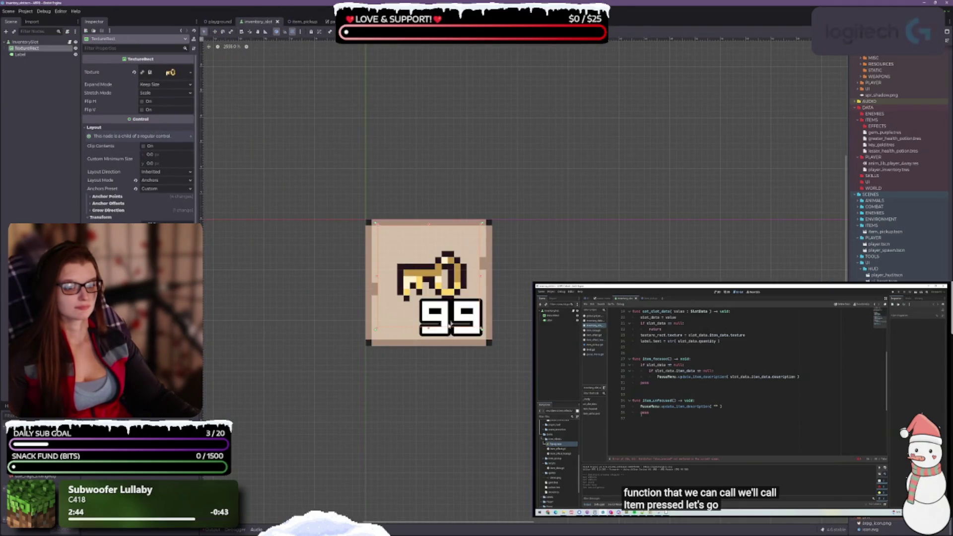
scroll(414, 257, "up", 1)
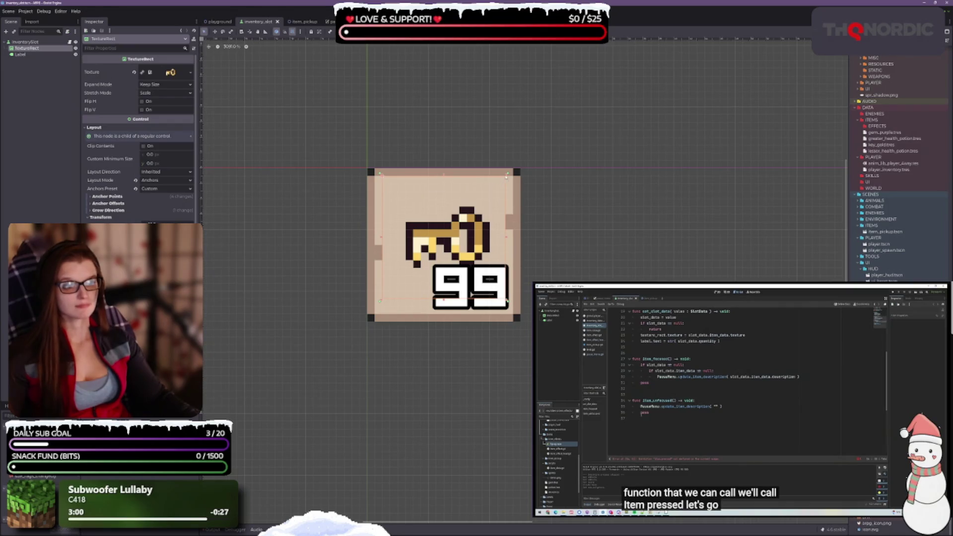
left_click_drag(508, 174, 509, 183)
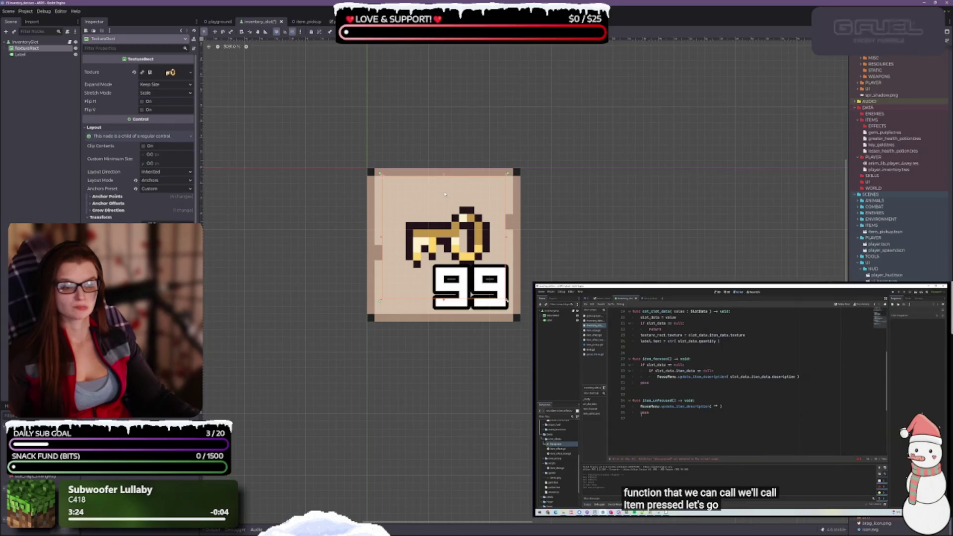
key("Down")
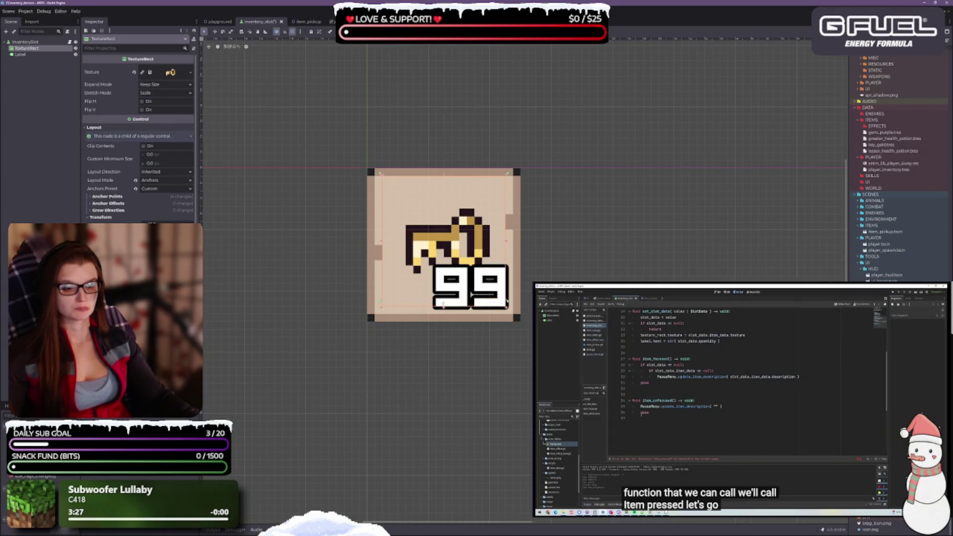
left_click_drag(442, 173, 443, 181)
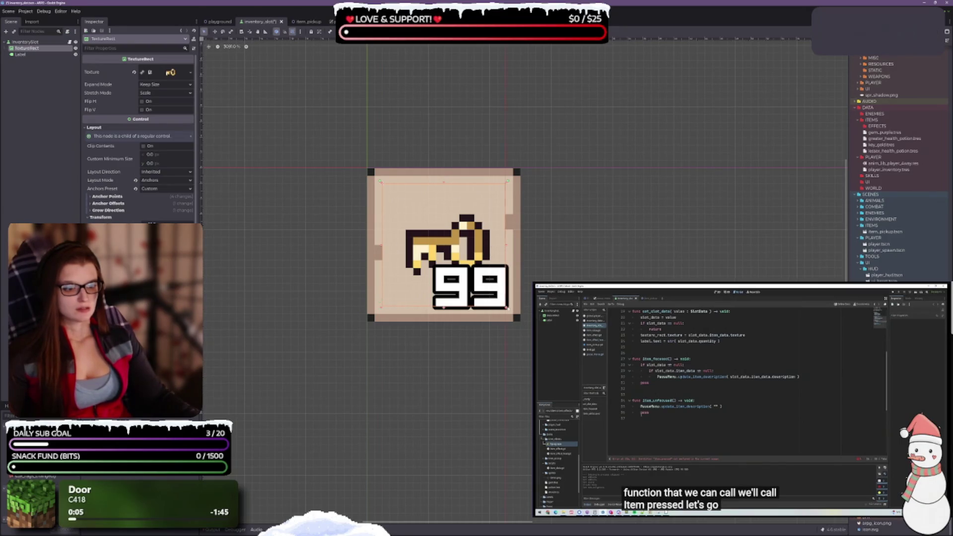
key("ctrl+s")
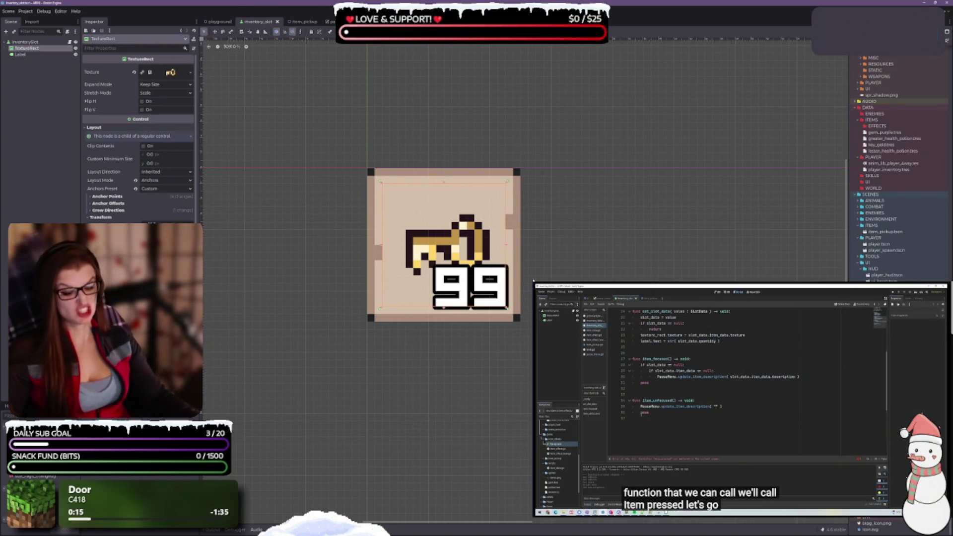
scroll(551, 253, "down", 1)
scroll(527, 296, "up", 2)
scroll(541, 268, "down", 3)
Select the 99 label and fine-tune its position in the slot's lower right.
left_click(570, 258)
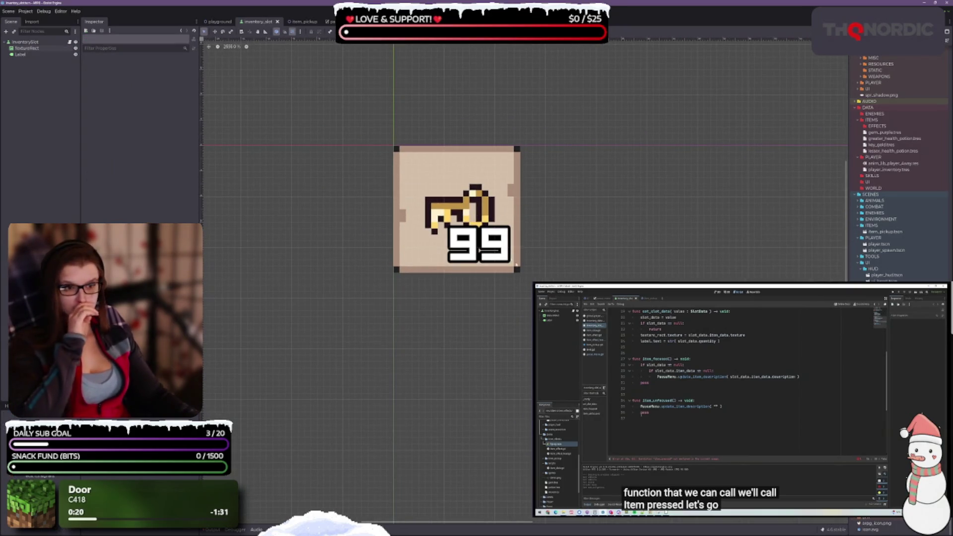
left_click(516, 268)
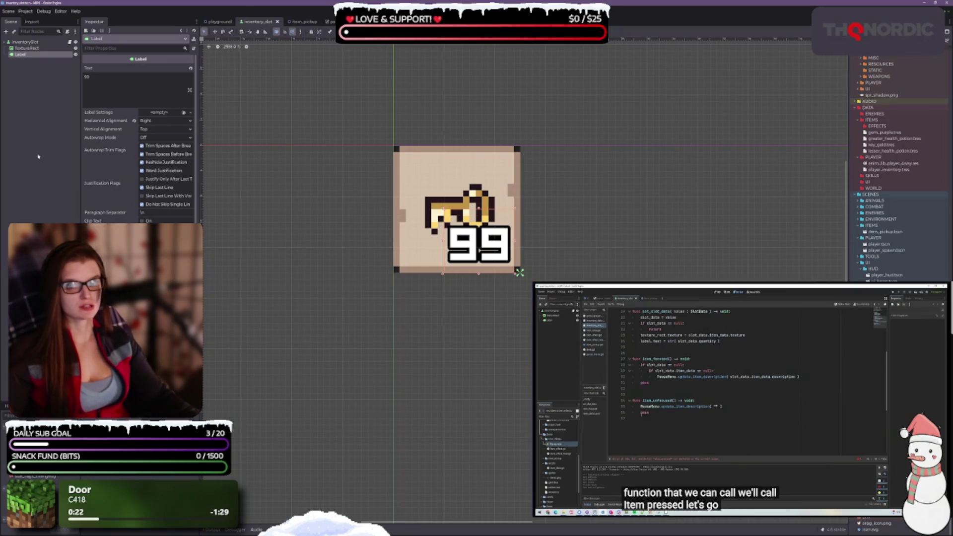
scroll(139, 139, "down", 5)
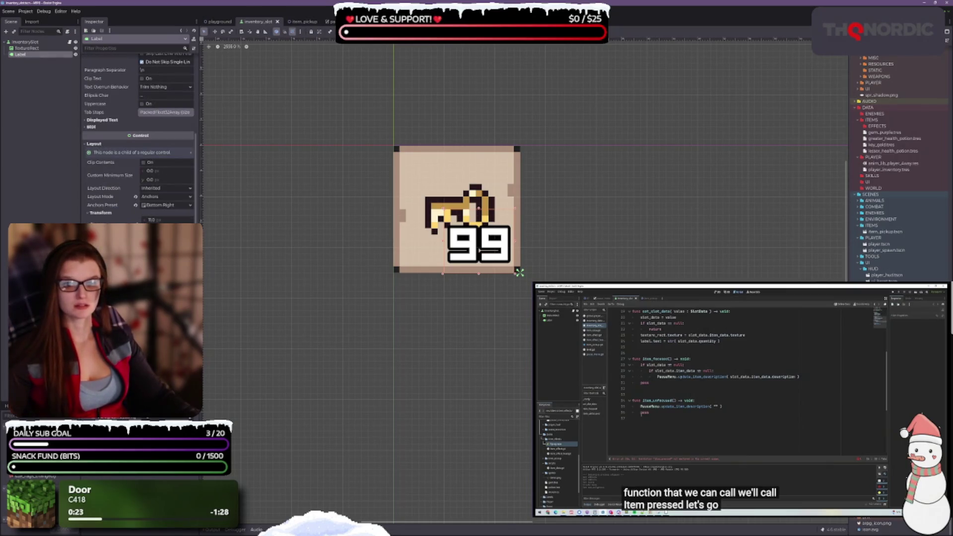
scroll(139, 139, "down", 5)
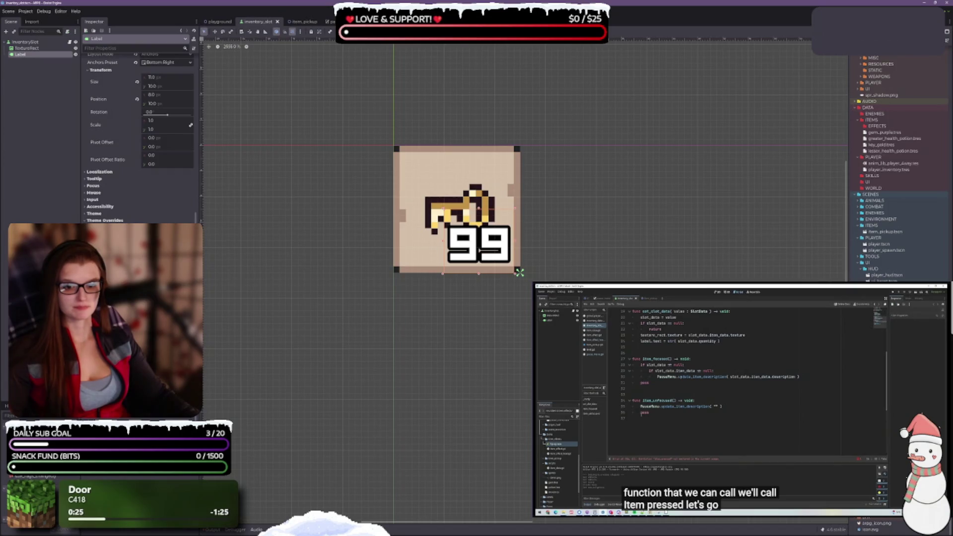
key("ctrl+z")
left_click_drag(484, 247, 490, 254)
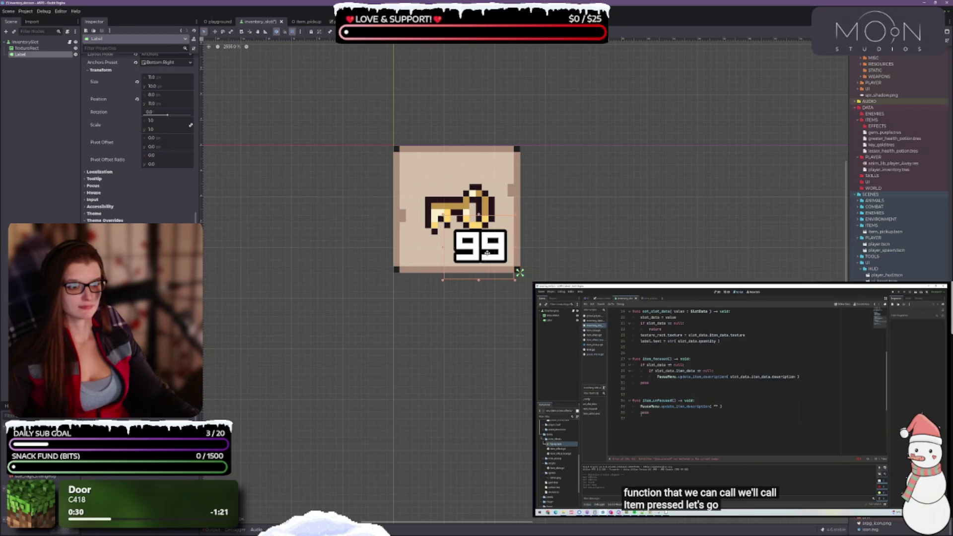
scroll(526, 290, "up", 1)
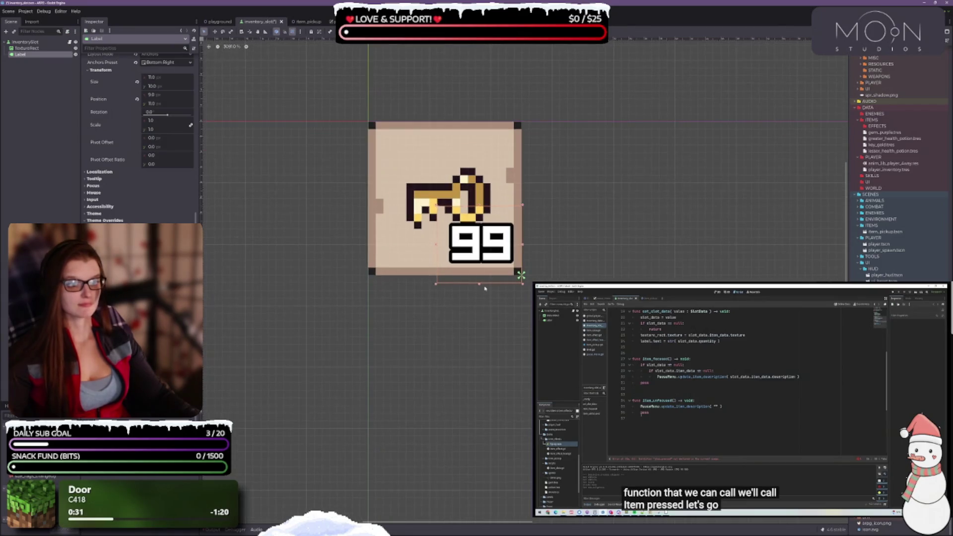
left_click_drag(489, 253, 485, 247)
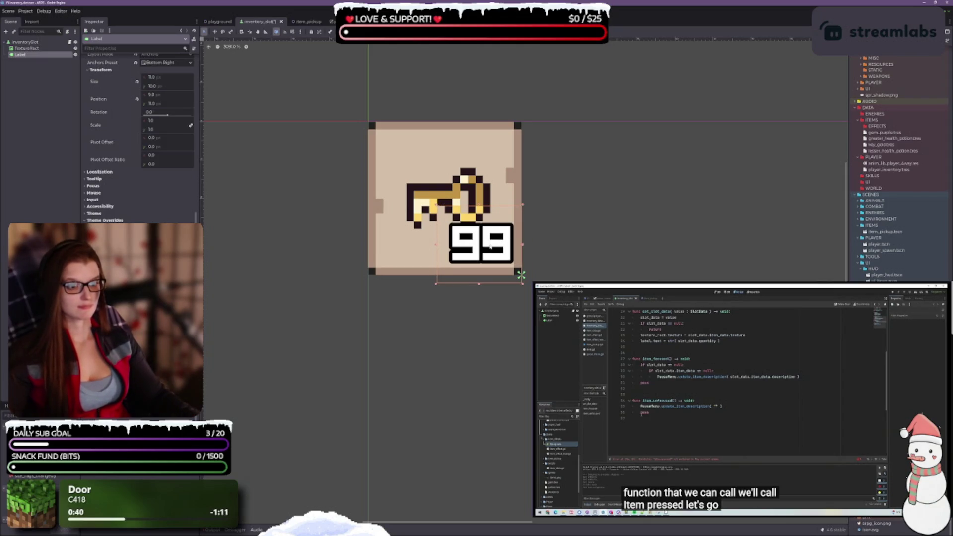
left_click_drag(490, 246, 483, 247)
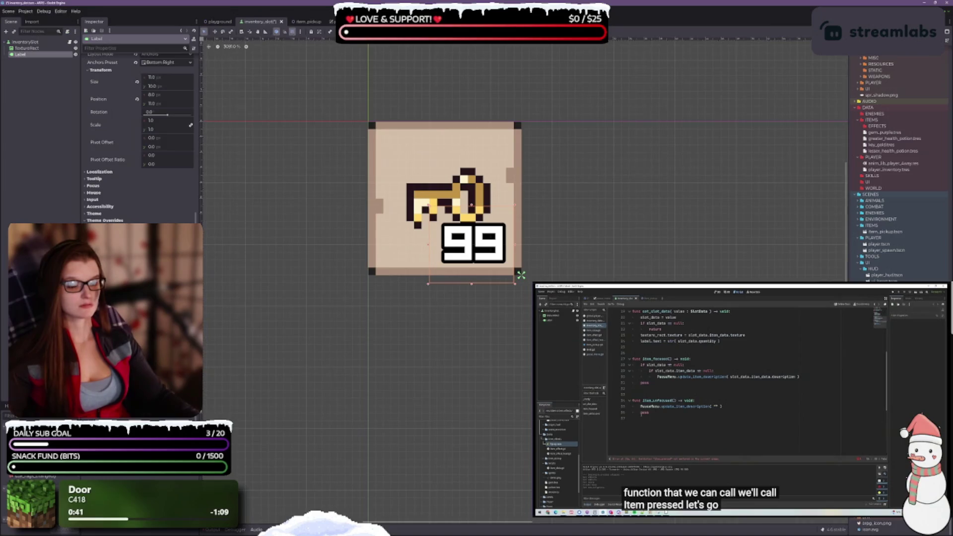
scroll(491, 259, "up", 2)
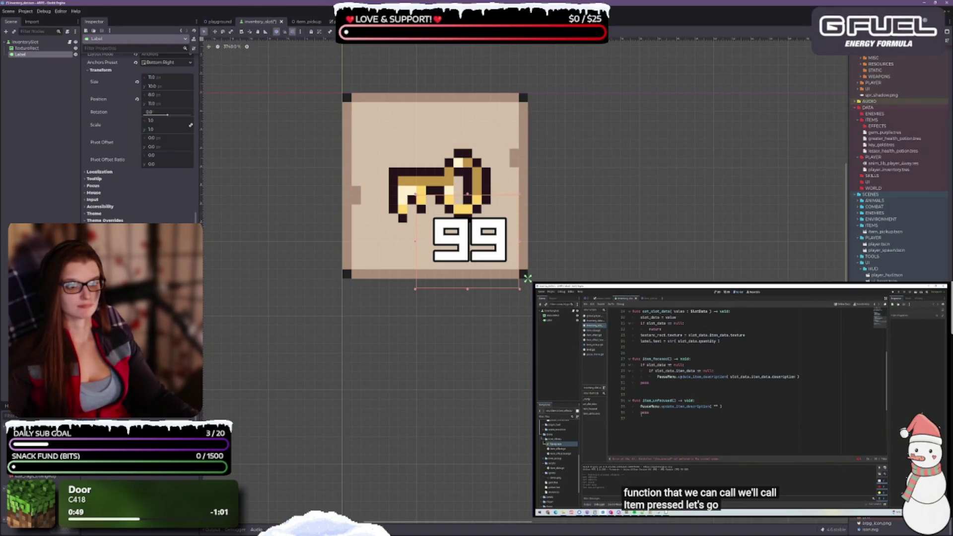
scroll(523, 228, "down", 1)
left_click_drag(469, 235, 486, 236)
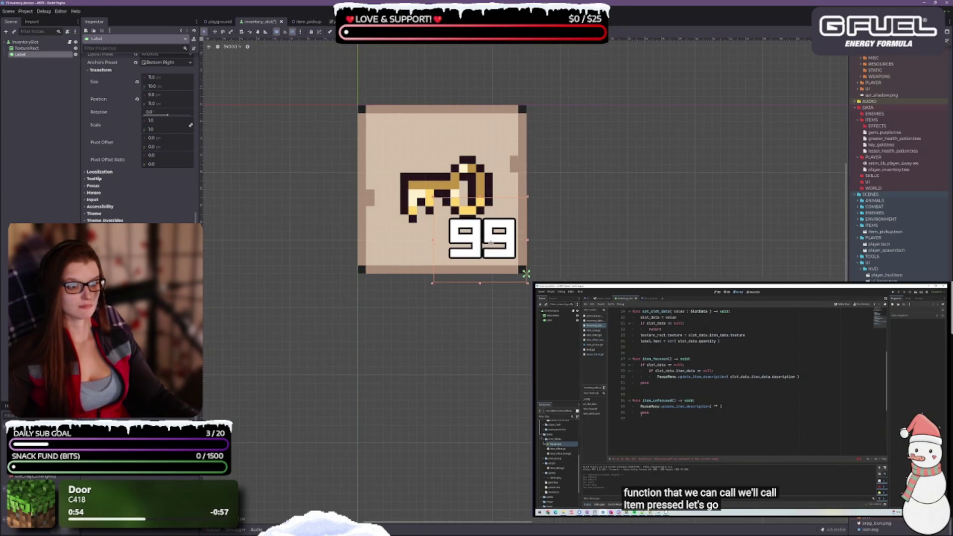
Shorten the 99 label by one unit, keeping its width, then move it to the top-left corner.
left_click_drag(480, 284, 480, 275)
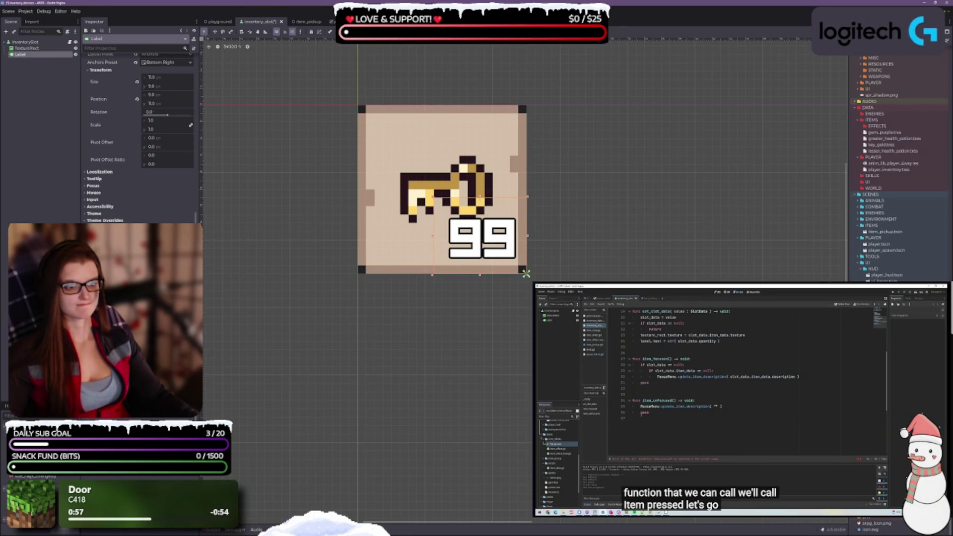
left_click_drag(441, 236, 449, 237)
key("ctrl+z")
left_click_drag(527, 236, 521, 236)
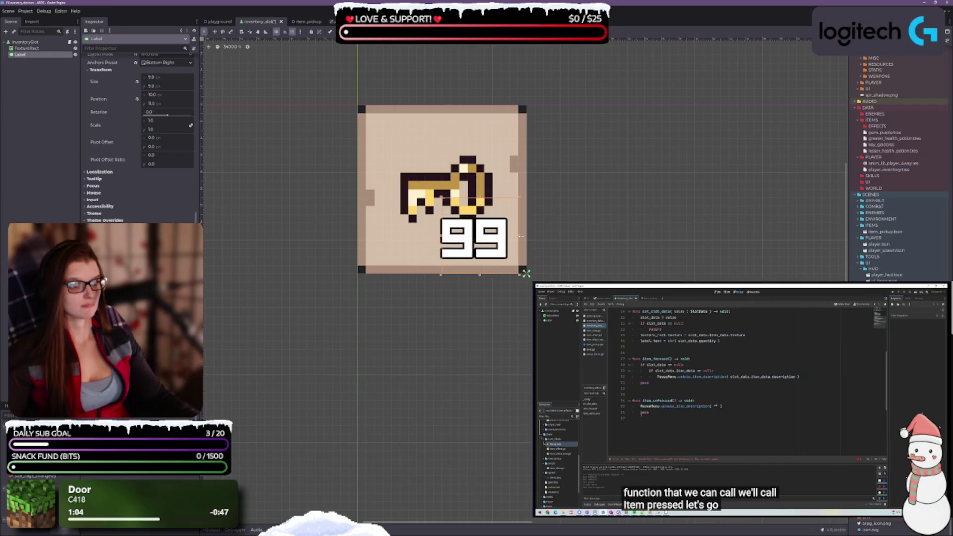
key("ctrl+z")
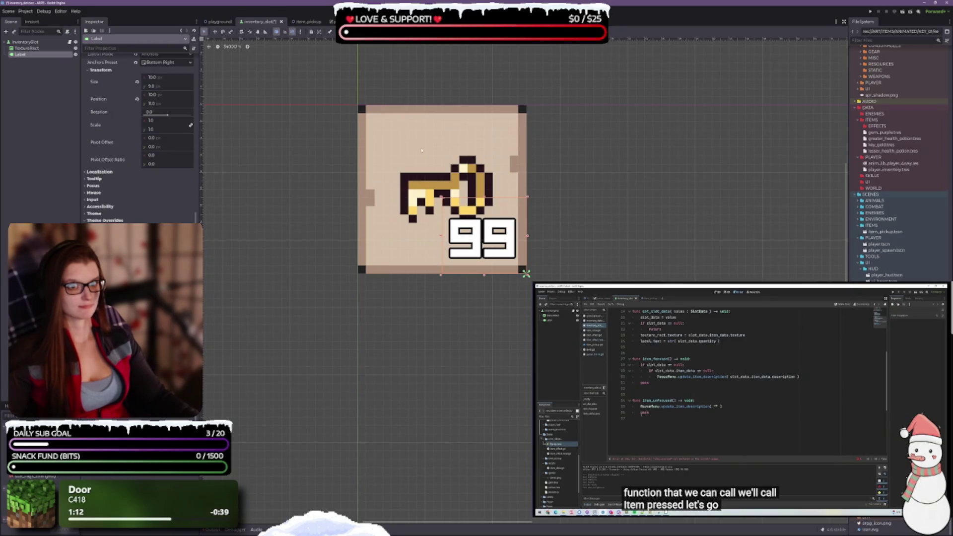
left_click_drag(498, 248, 497, 243)
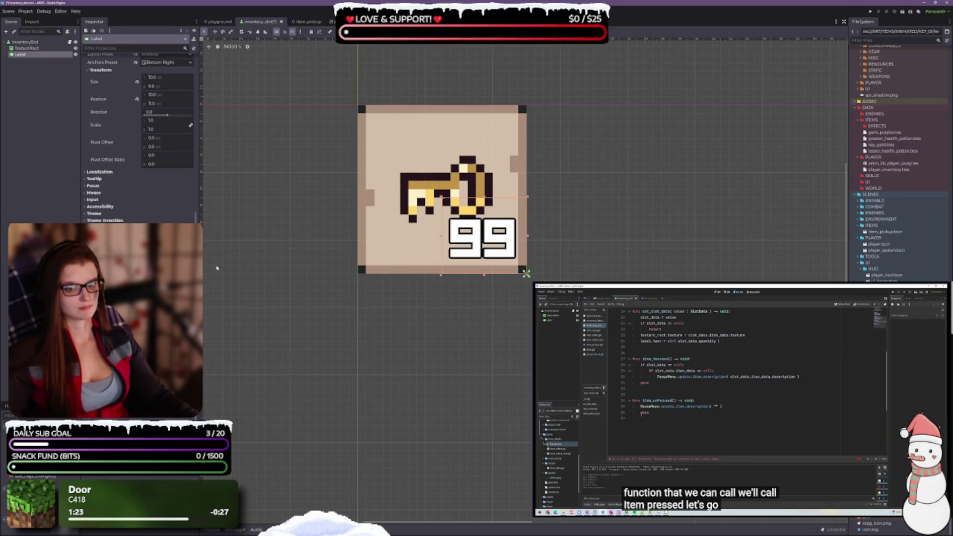
scroll(139, 139, "up", 10)
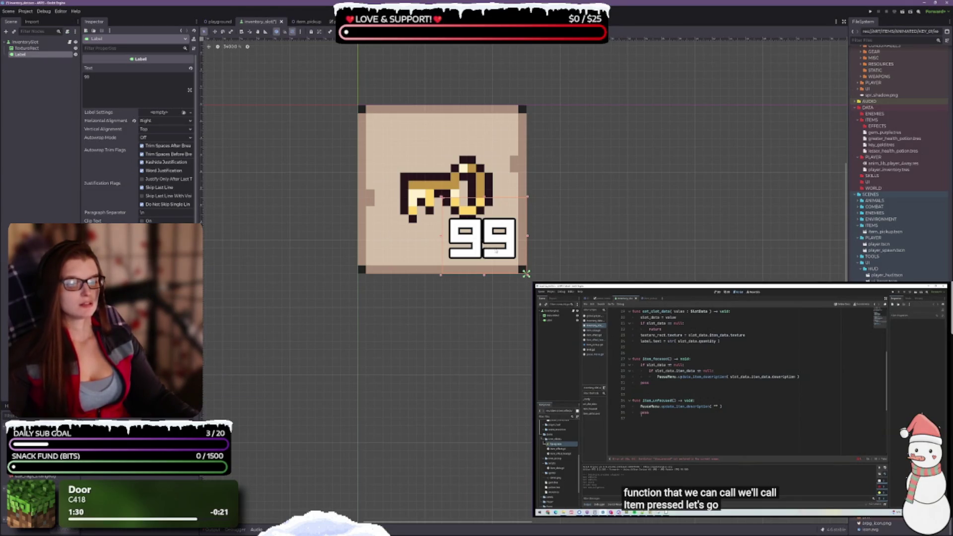
mouse_move(503, 251)
left_mouse_down()
mouse_move(516, 157)
mouse_move(501, 140)
mouse_move(424, 148)
left_mouse_up()
scroll(462, 260, "up", 2)
scroll(456, 248, "left", 1)
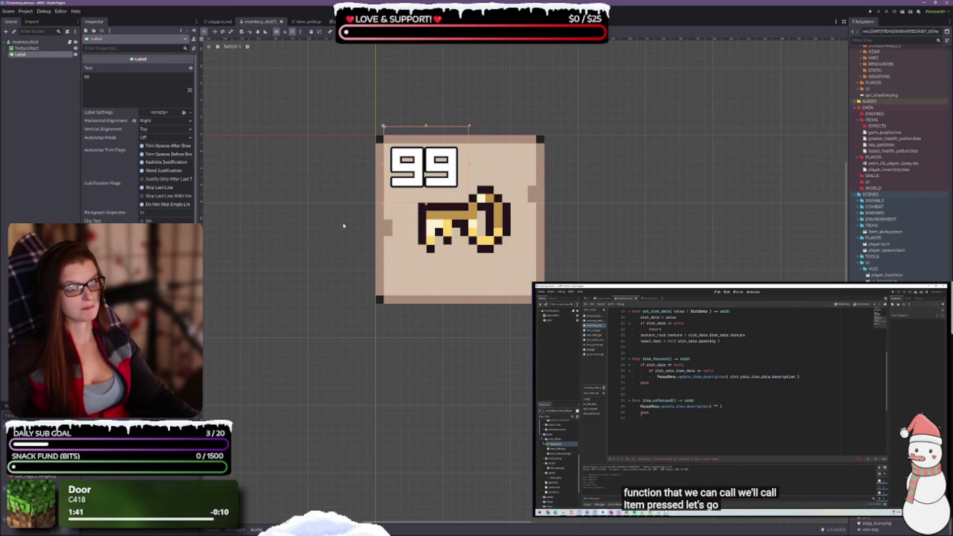
Assign a red flask image from ART/ITEMS/ANIMATED/FLASK_01 as the TextureRect's texture, replacing the key.
left_click(27, 48)
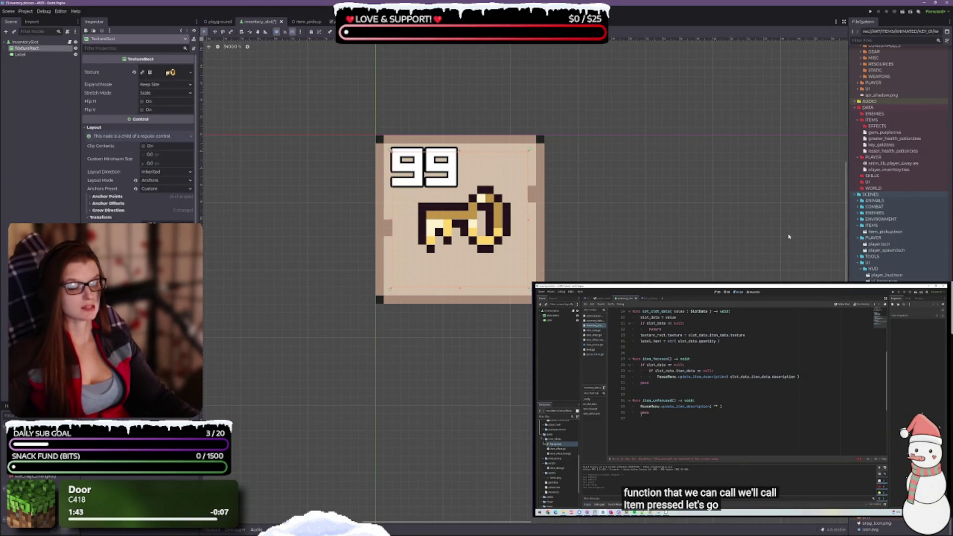
scroll(894, 243, "up", 8)
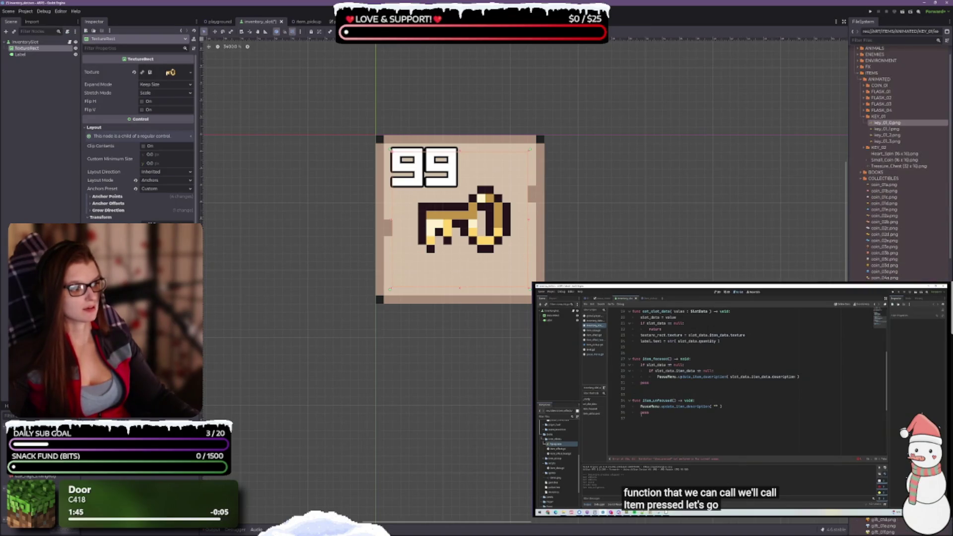
scroll(872, 125, "up", 2)
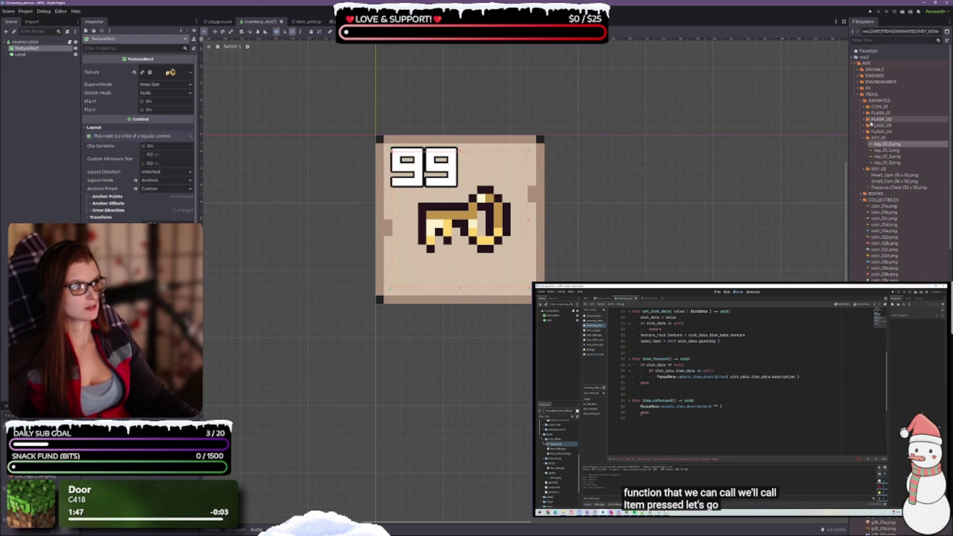
left_click(864, 112)
left_click(888, 119)
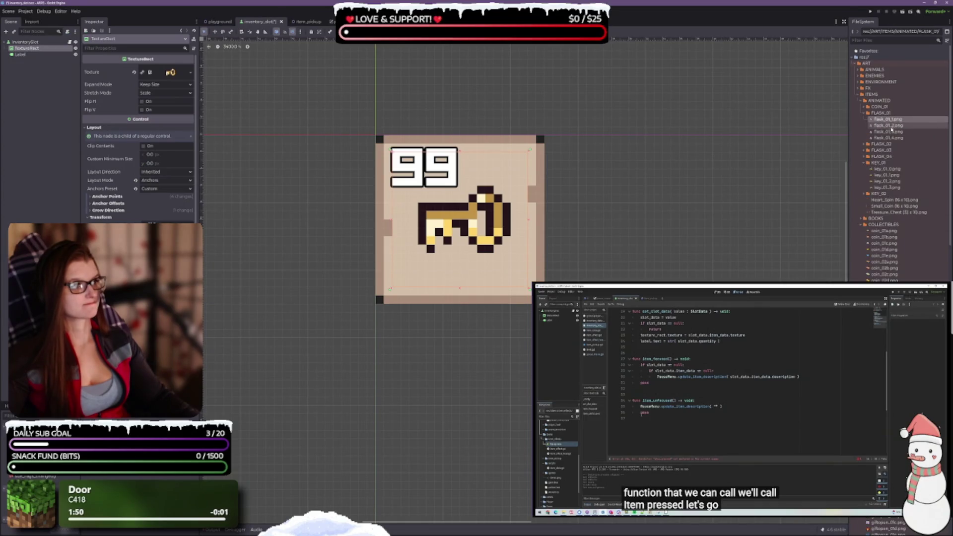
mouse_move(888, 119)
left_mouse_down()
mouse_move(292, 101)
mouse_move(170, 73)
left_mouse_up()
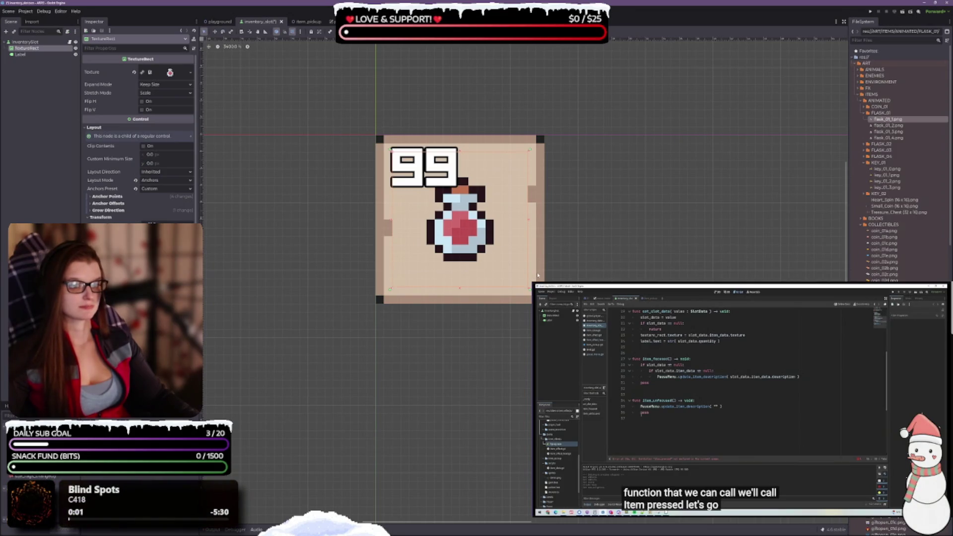
left_click(450, 181)
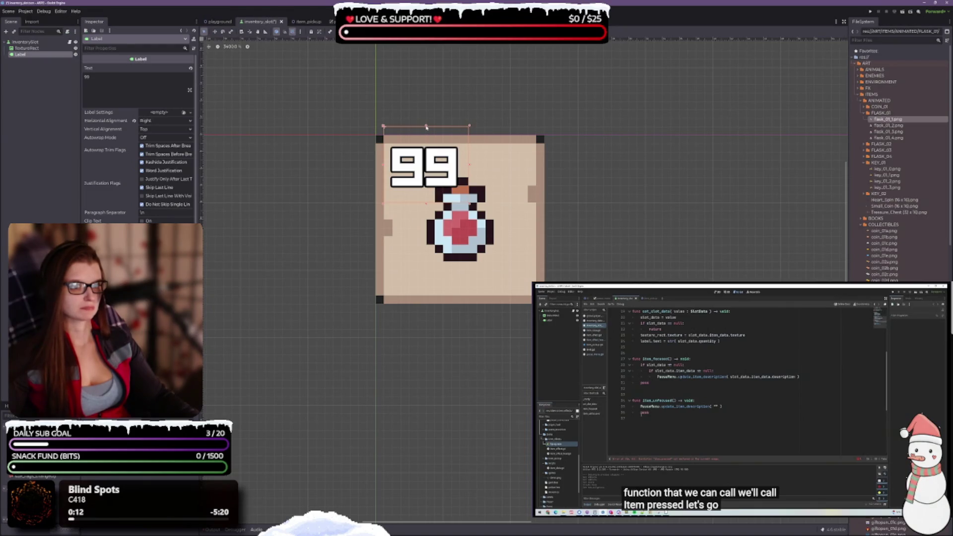
Move the 99 label back to the slot's bottom-right corner and save.
left_click_drag(442, 169, 518, 276)
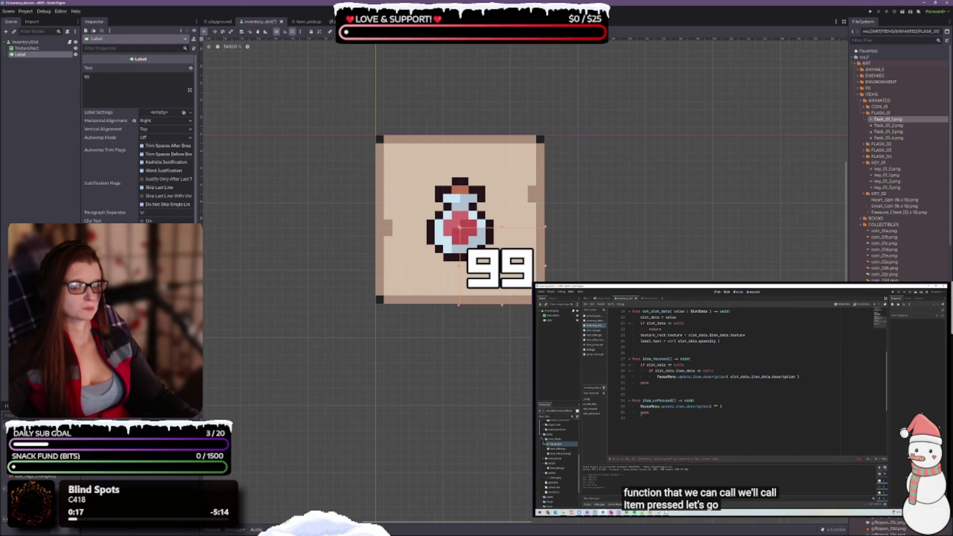
scroll(139, 139, "down", 5)
scroll(139, 139, "down", 5)
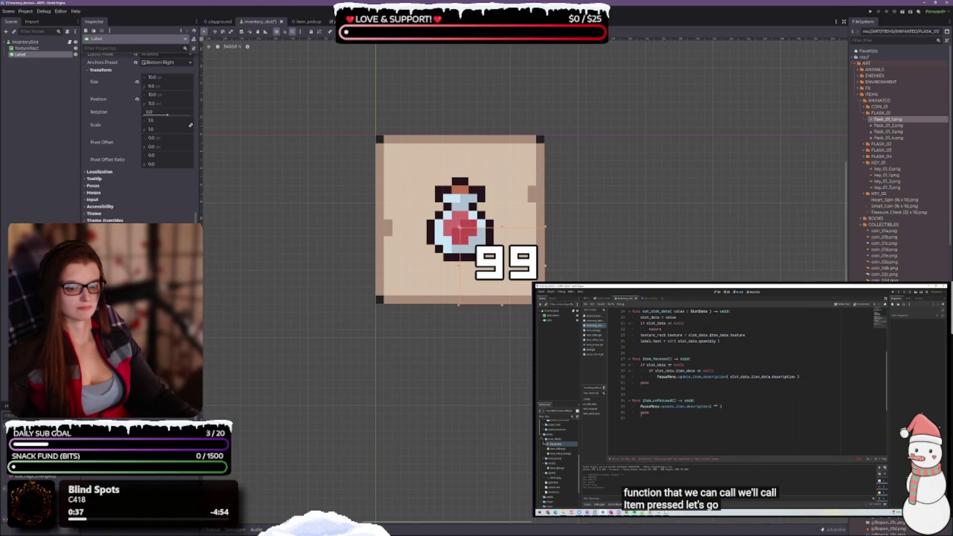
left_click_drag(525, 262, 517, 271)
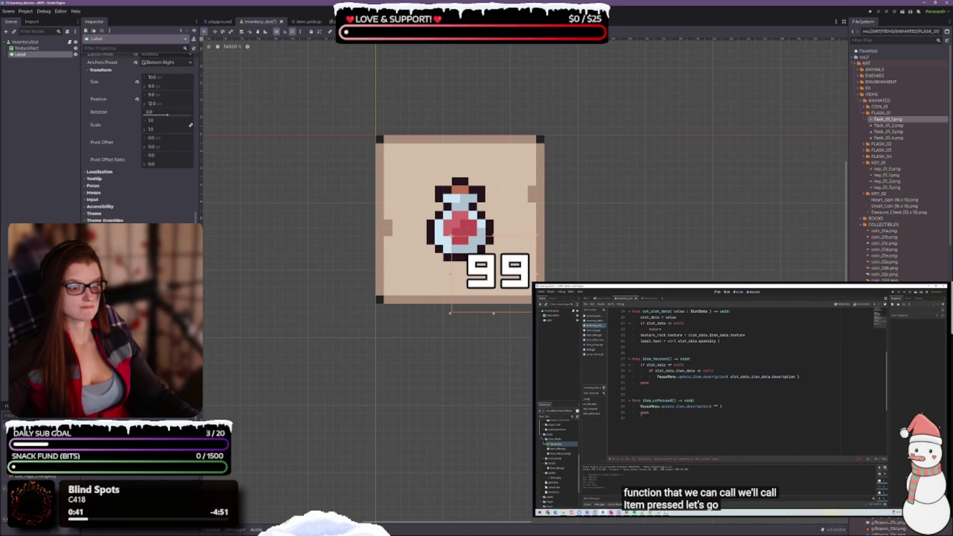
scroll(553, 260, "down", 6)
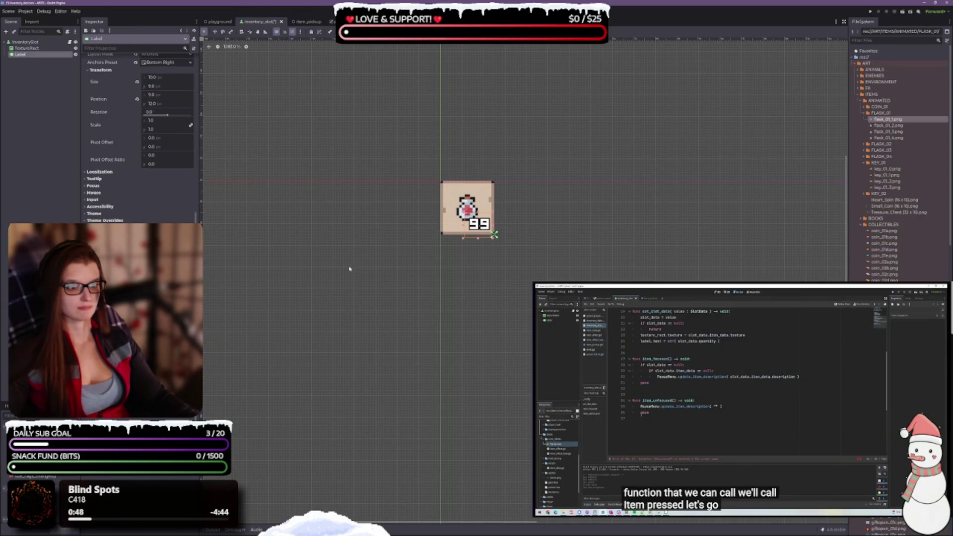
key("ctrl+s")
Reduce the 99 label's height and narrow it from the left, then save again.
scroll(573, 256, "down", 3)
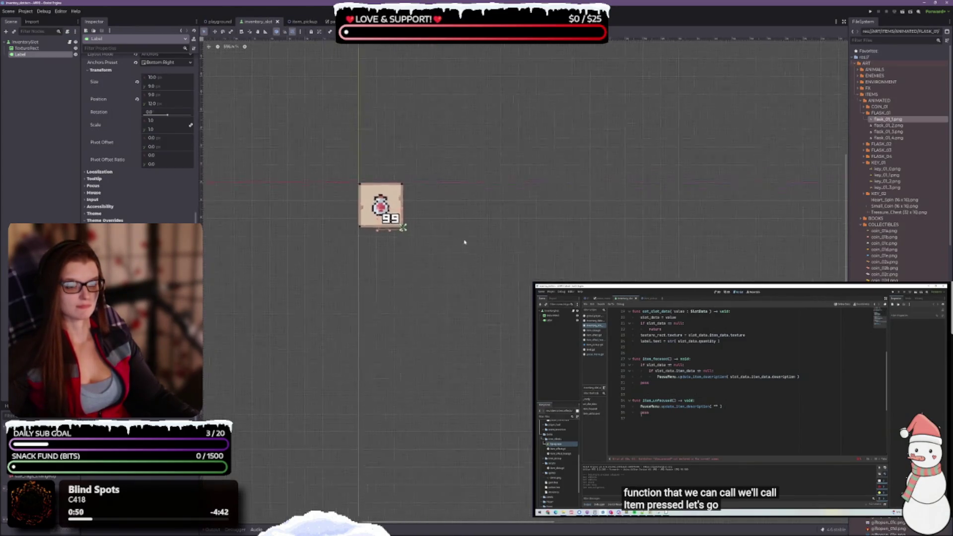
scroll(611, 281, "up", 1)
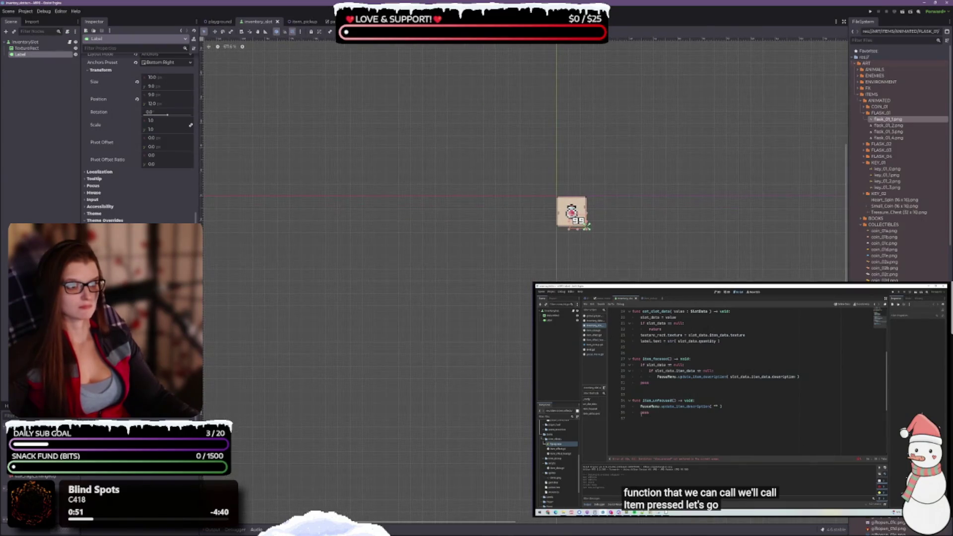
left_click_drag(571, 211, 534, 236)
scroll(541, 246, "up", 5)
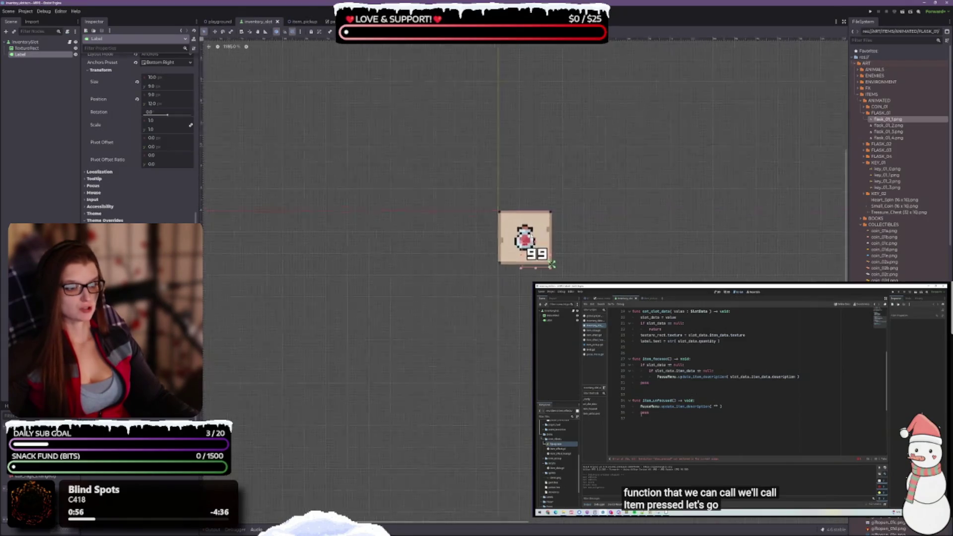
scroll(501, 270, "up", 1)
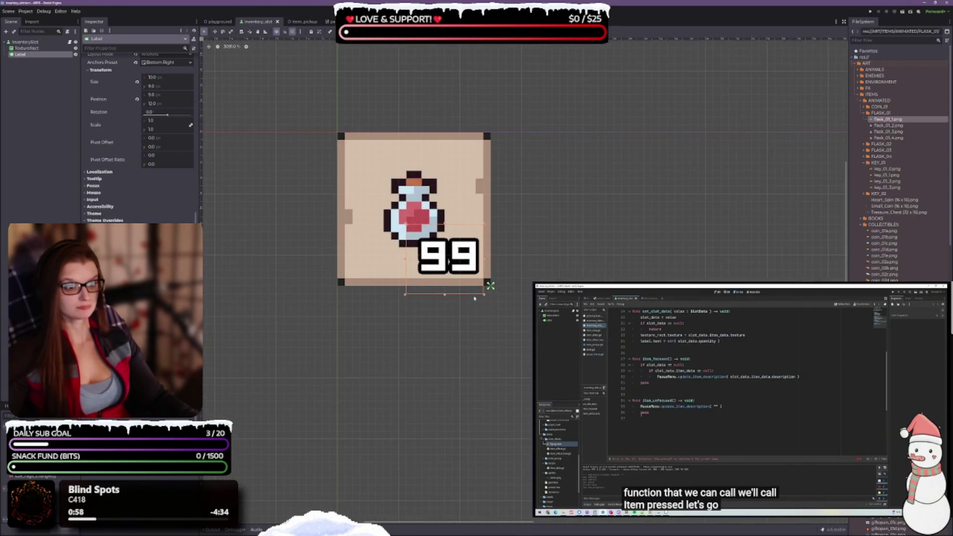
left_click_drag(444, 292, 445, 286)
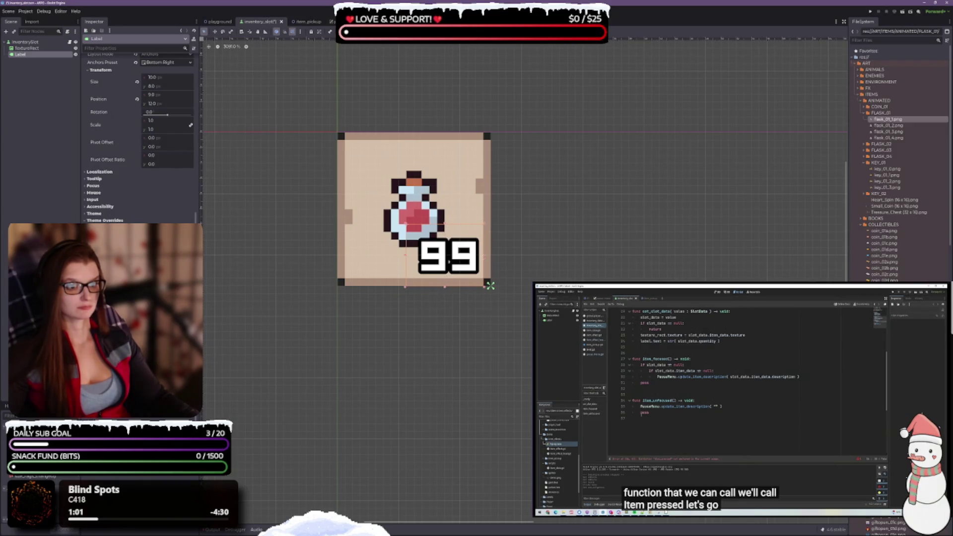
left_click_drag(405, 256, 420, 256)
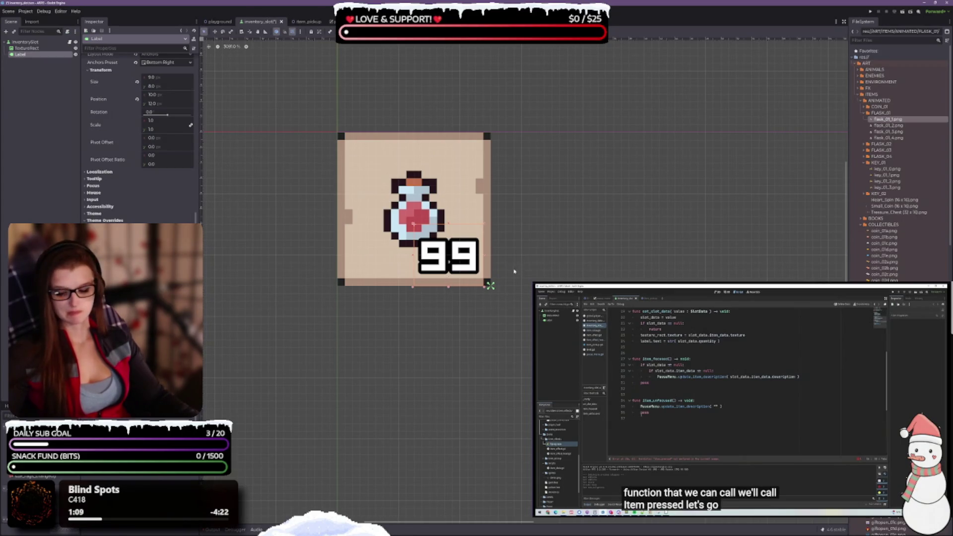
key("ctrl+s")
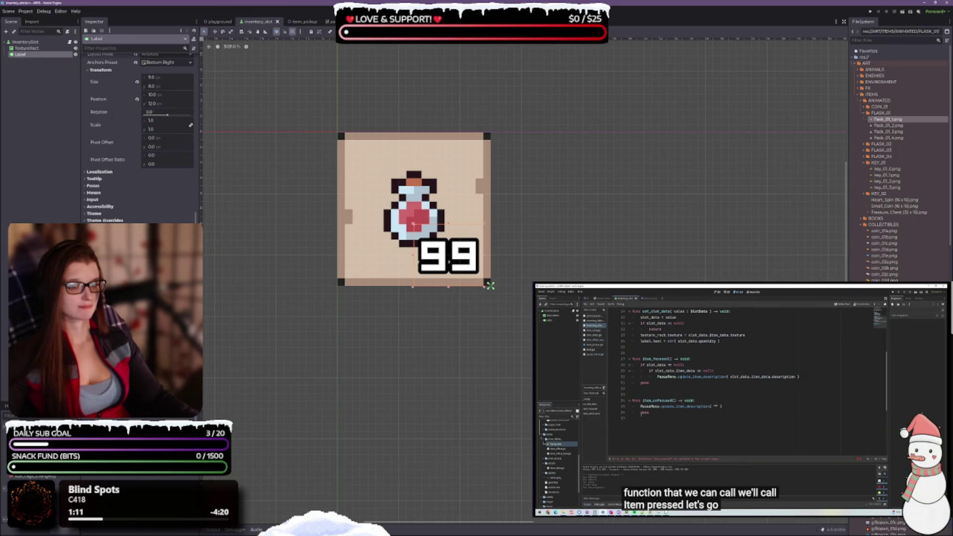
left_click(528, 233)
scroll(528, 233, "down", 3)
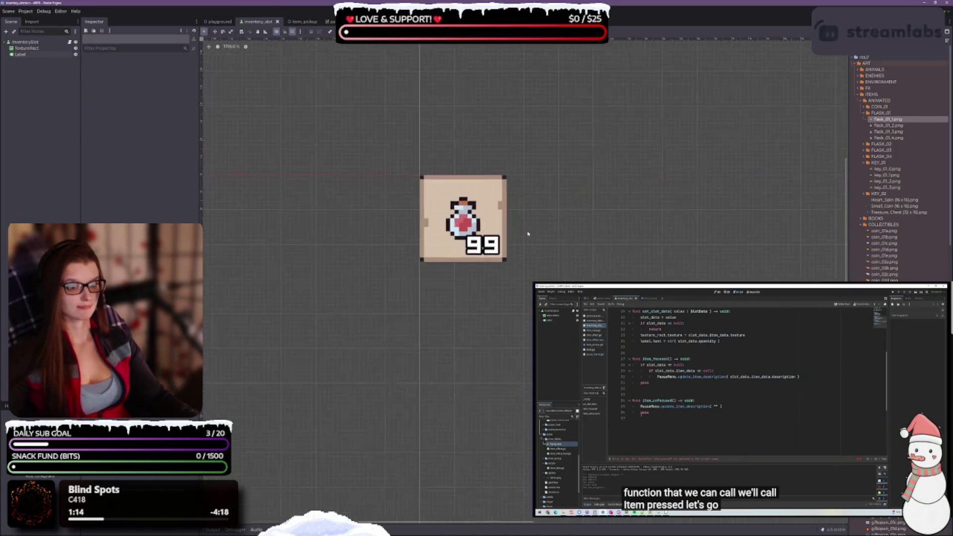
scroll(528, 234, "down", 3)
scroll(508, 234, "up", 3)
scroll(392, 208, "up", 2)
left_click(26, 48)
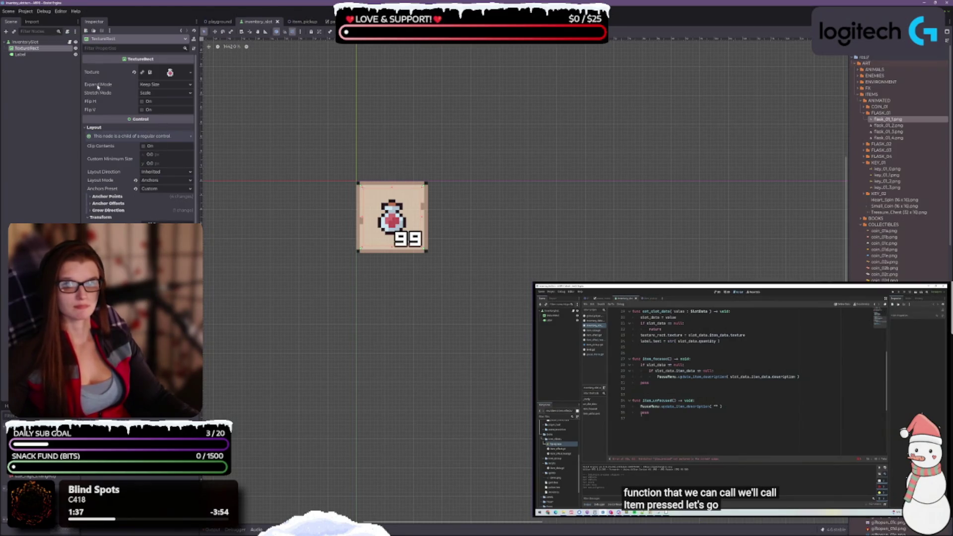
mouse_move(106, 96)
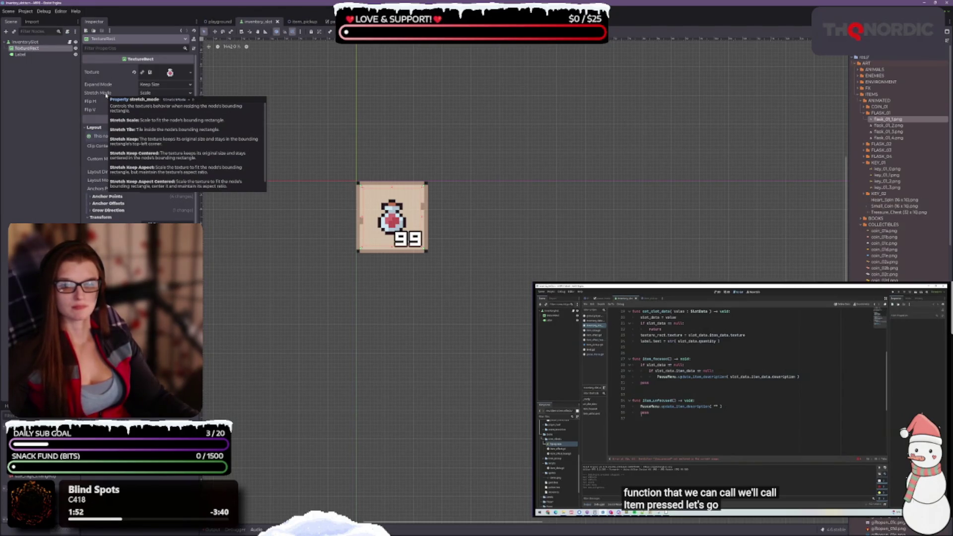
left_click(149, 93)
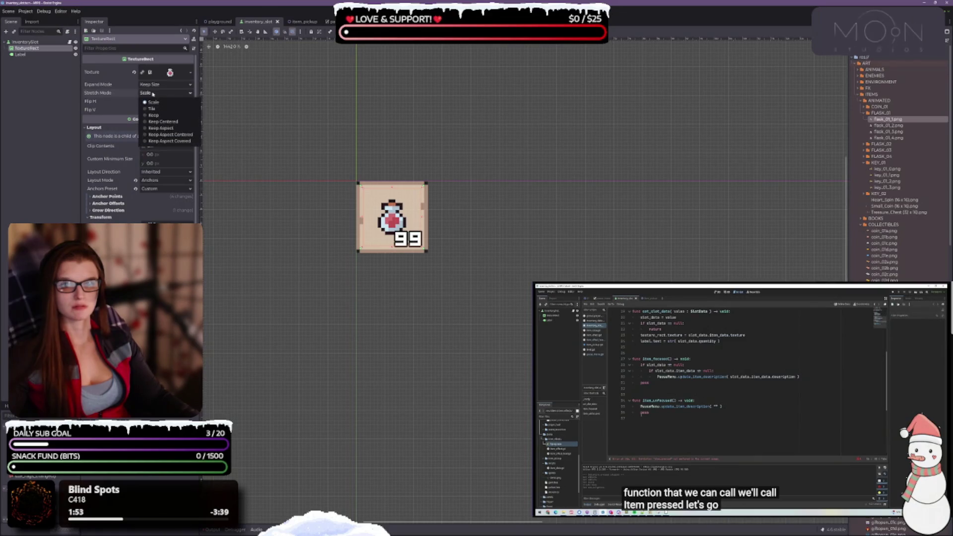
left_click(159, 121)
left_click(159, 94)
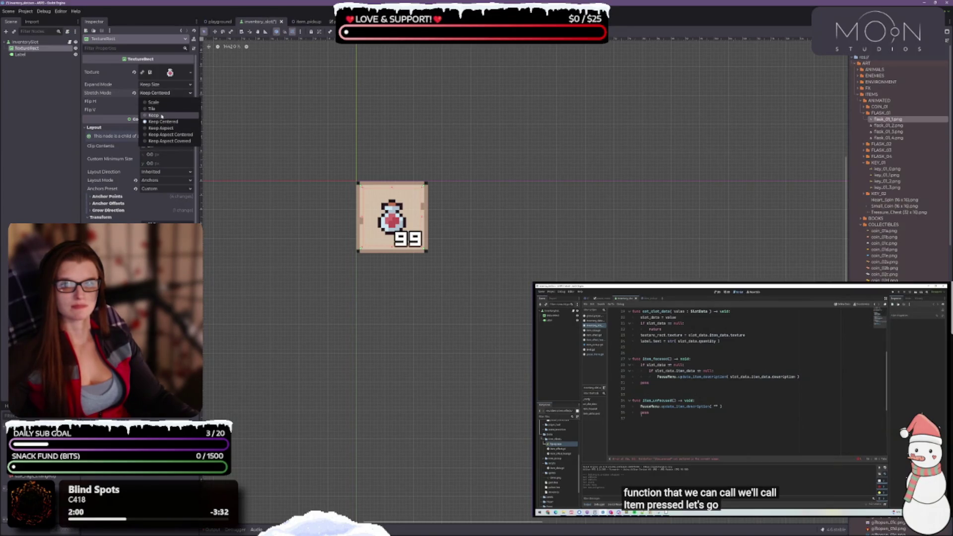
left_click(113, 101)
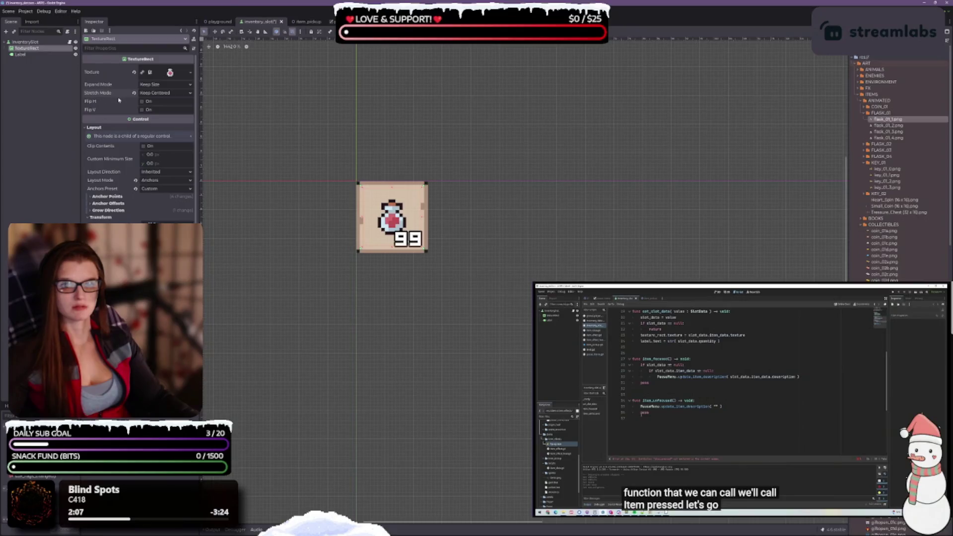
mouse_move(105, 95)
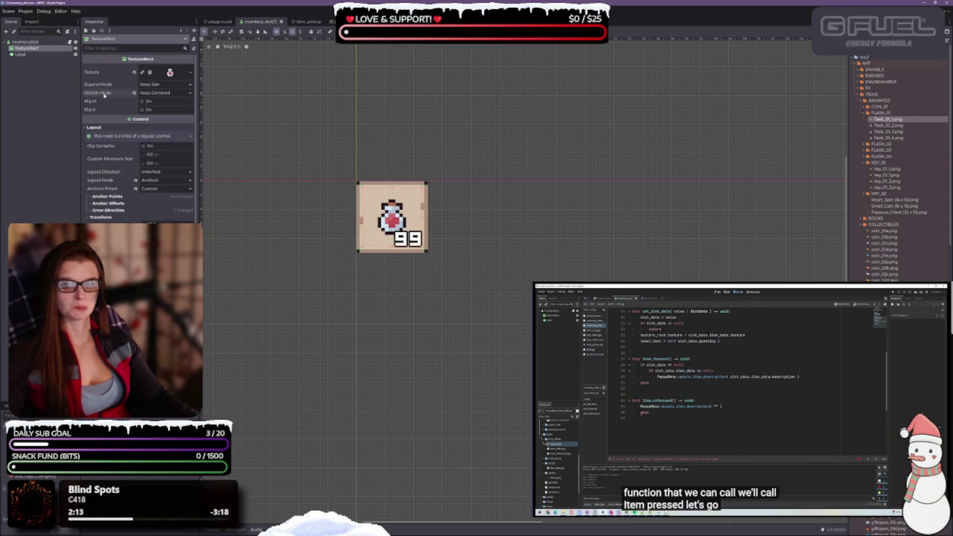
left_click(172, 94)
left_click(179, 142)
left_click(171, 93)
left_click(159, 114)
left_click(169, 93)
left_click(169, 119)
left_click(169, 94)
left_click(171, 127)
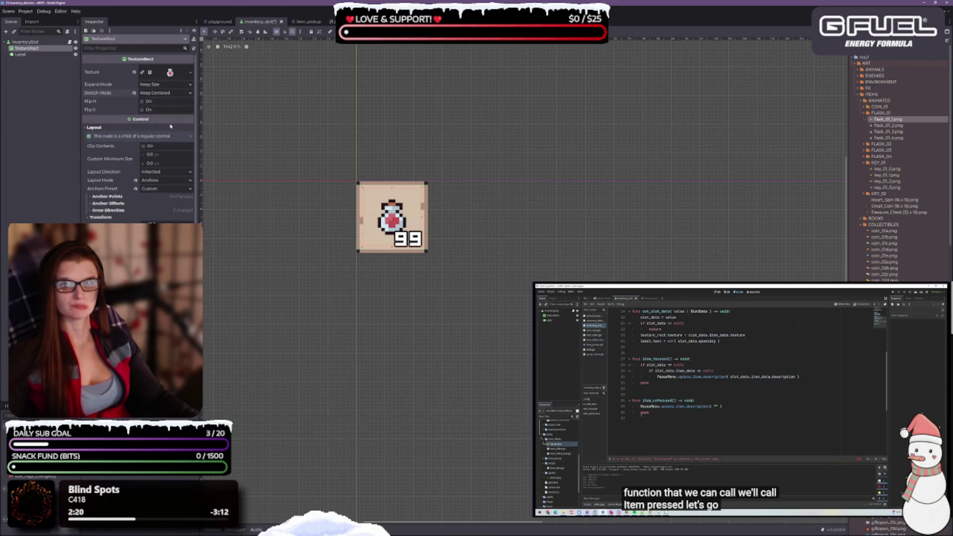
scroll(416, 238, "up", 2)
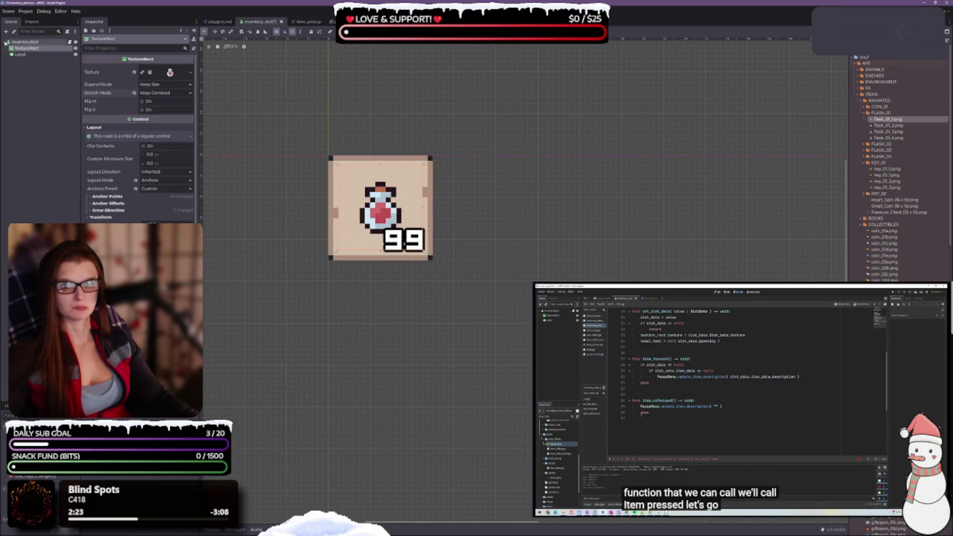
left_click(408, 260)
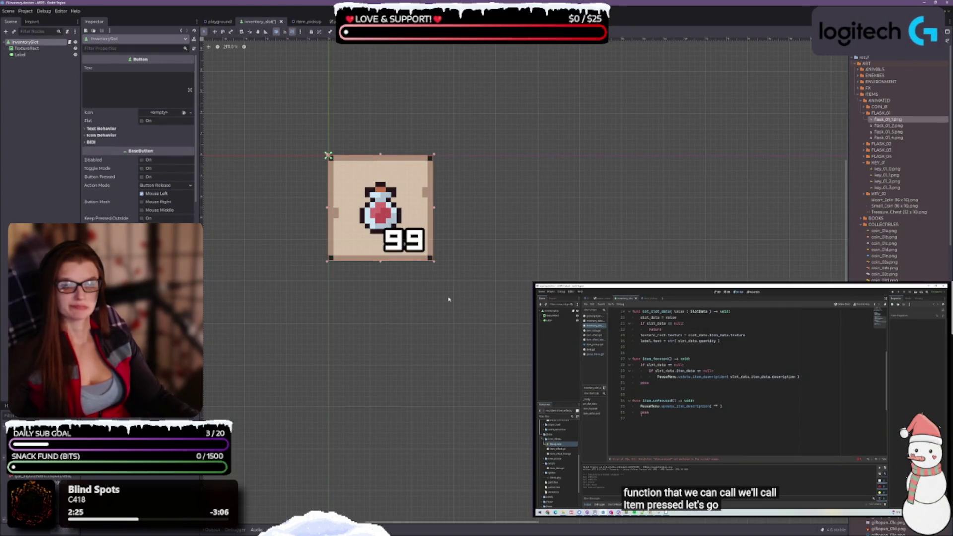
Centre the view on the slot and shrink the InventorySlot button from its bottom-right corner.
scroll(516, 305, "down", 2)
scroll(519, 308, "down", 2)
scroll(438, 188, "down", 3)
key("f")
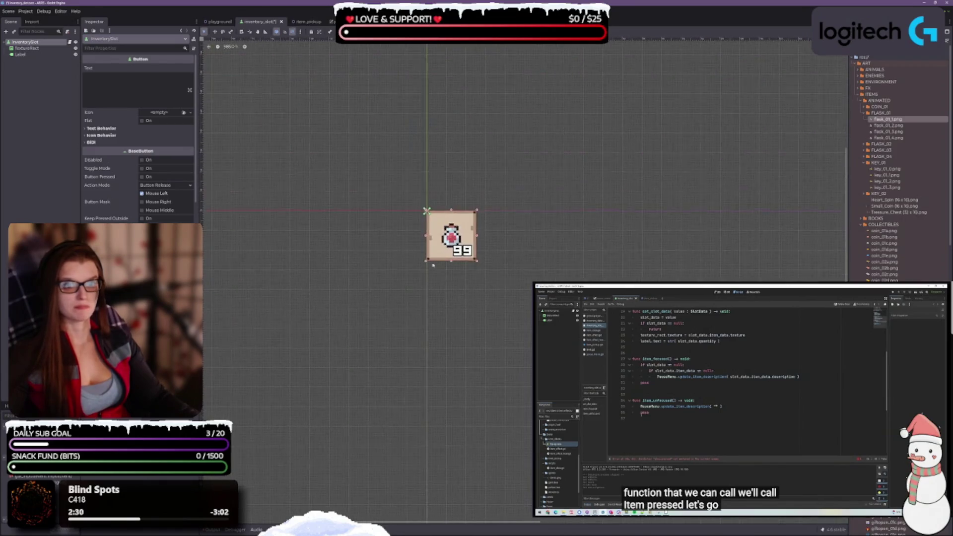
scroll(484, 248, "up", 4)
scroll(467, 287, "up", 1)
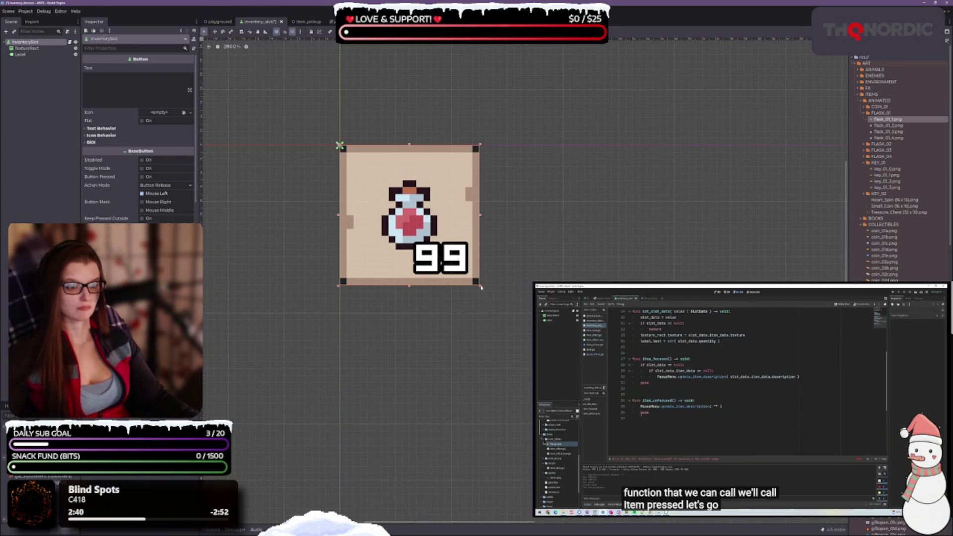
left_click_drag(481, 287, 455, 259)
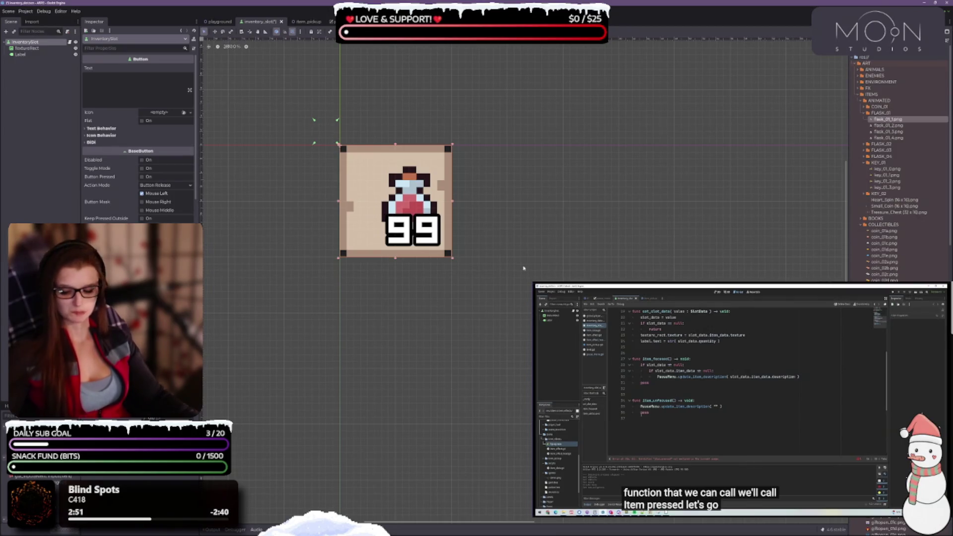
Shift the flask TextureRect about 22 px to the left inside the slot.
left_click(426, 203)
left_click_drag(426, 204, 407, 186)
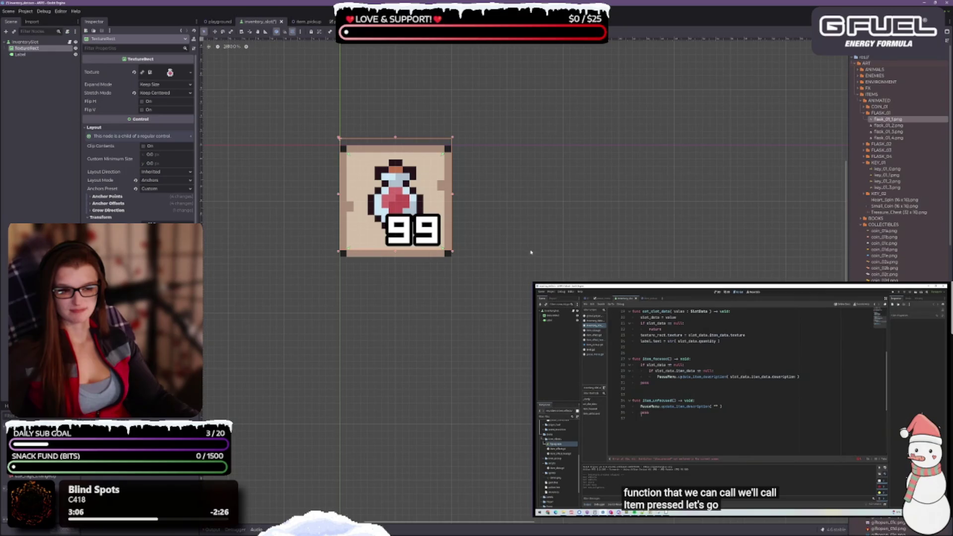
scroll(527, 292, "down", 5)
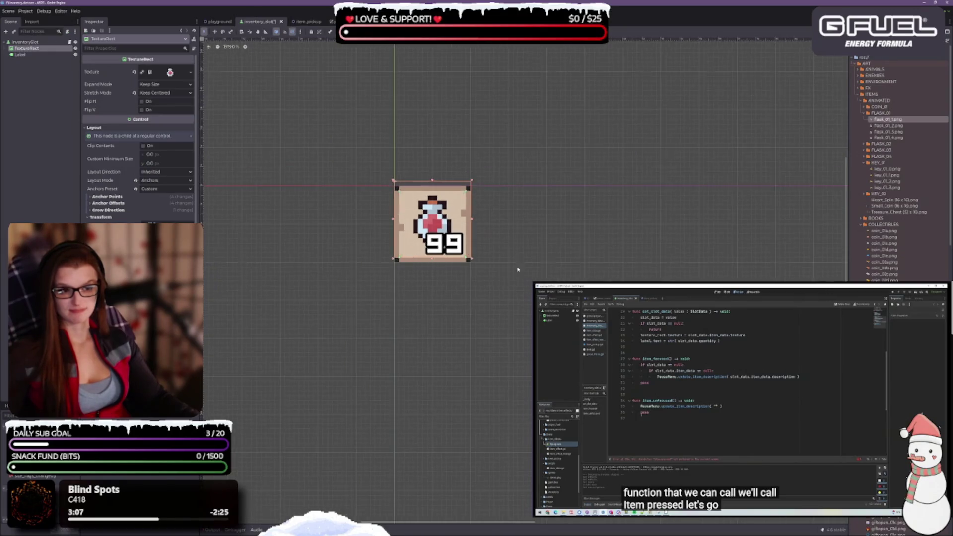
scroll(534, 204, "up", 3)
scroll(535, 204, "up", 2)
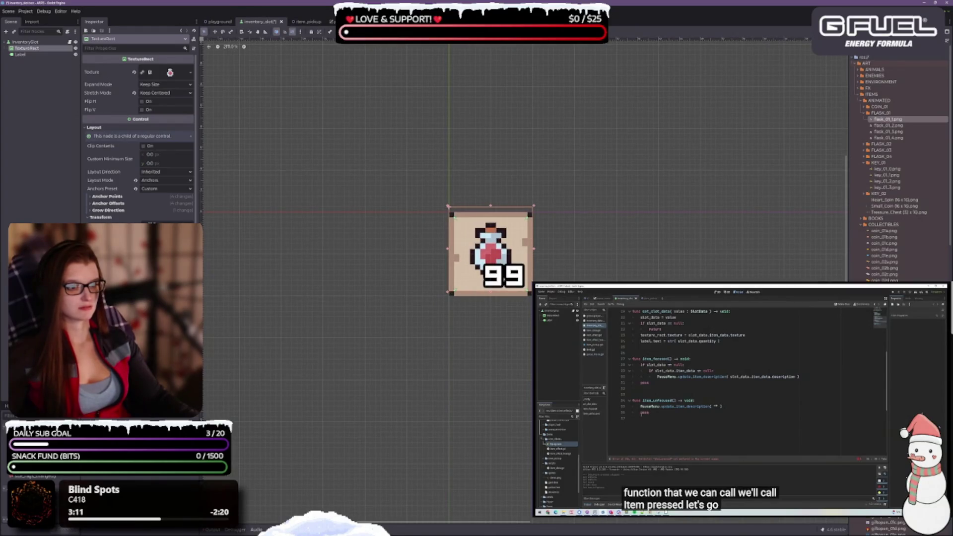
scroll(449, 213, "up", 1)
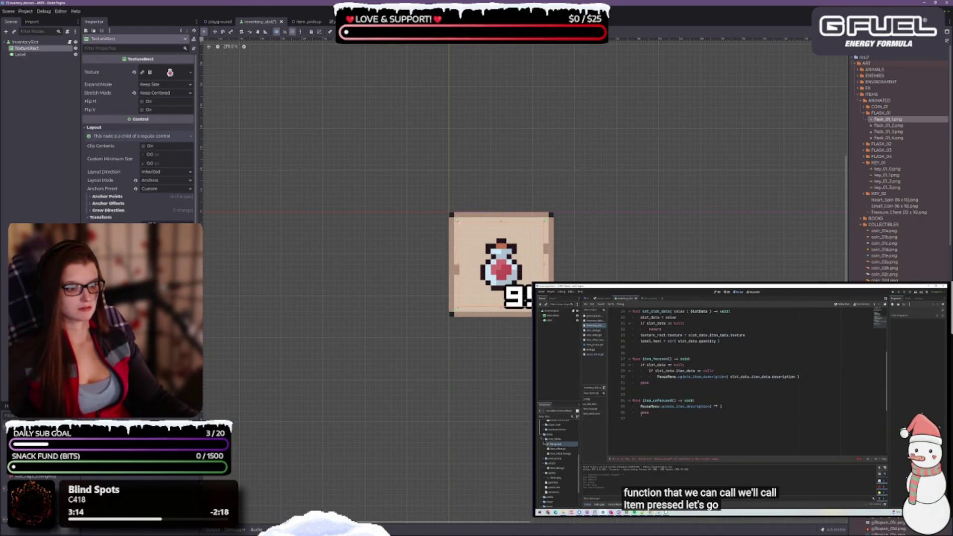
left_click_drag(621, 333, 537, 279)
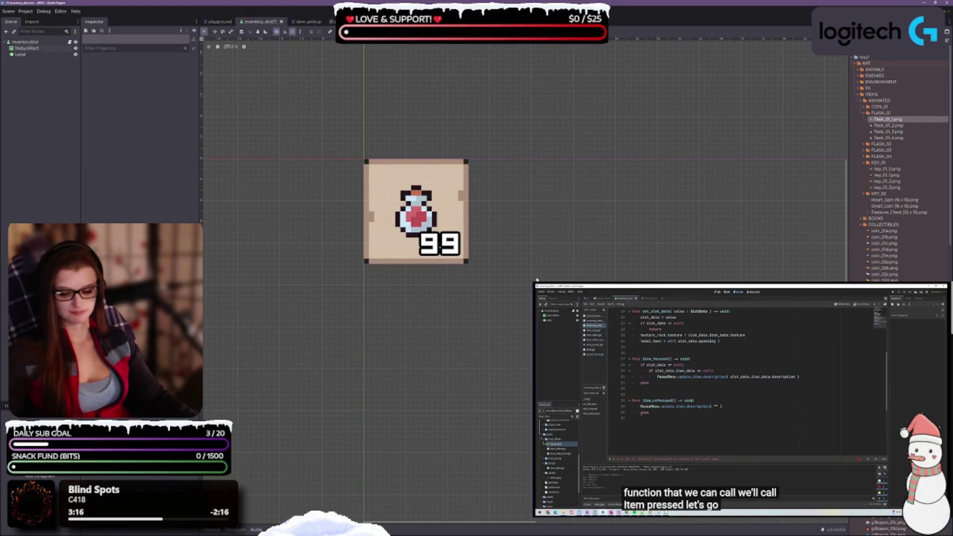
Save the scene and select the InventorySlot button node.
key("ctrl+s")
left_click(34, 50)
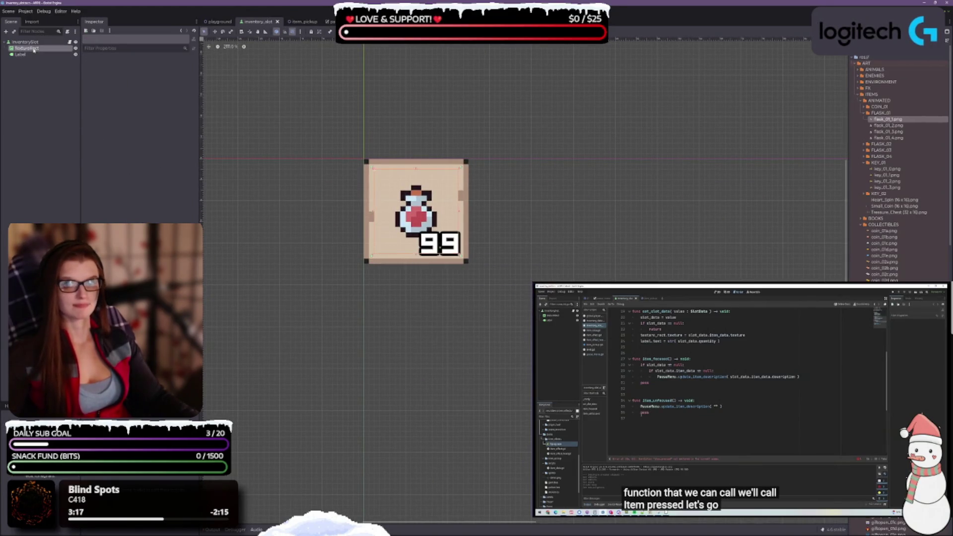
left_click(24, 41)
scroll(392, 198, "up", 1)
scroll(392, 197, "up", 3)
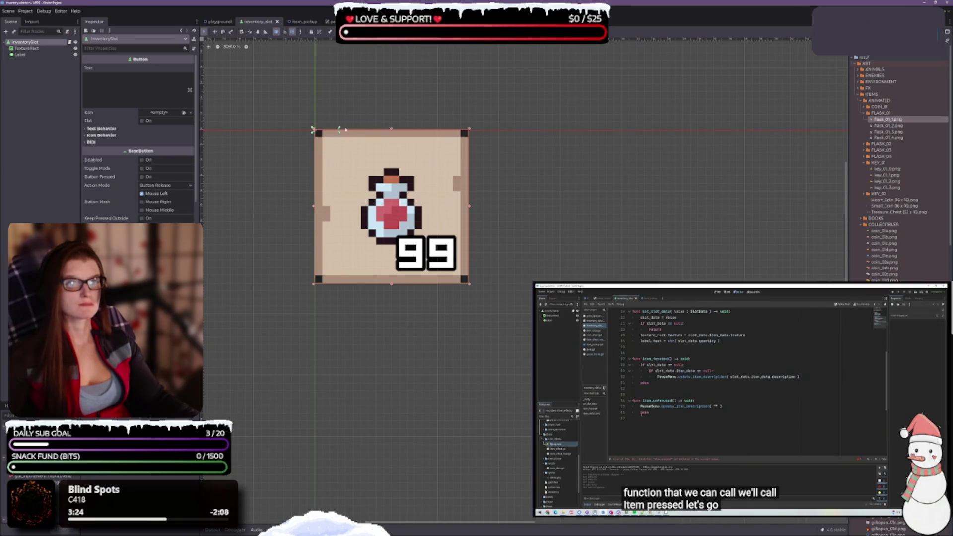
left_click(472, 132)
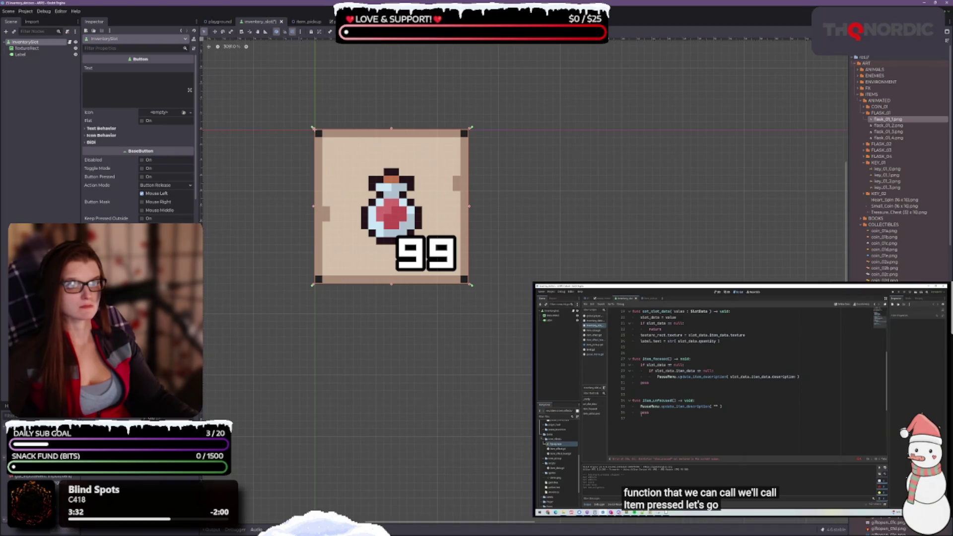
Try the Full Rect anchor preset on the slot, undo it, and save again.
left_click(361, 32)
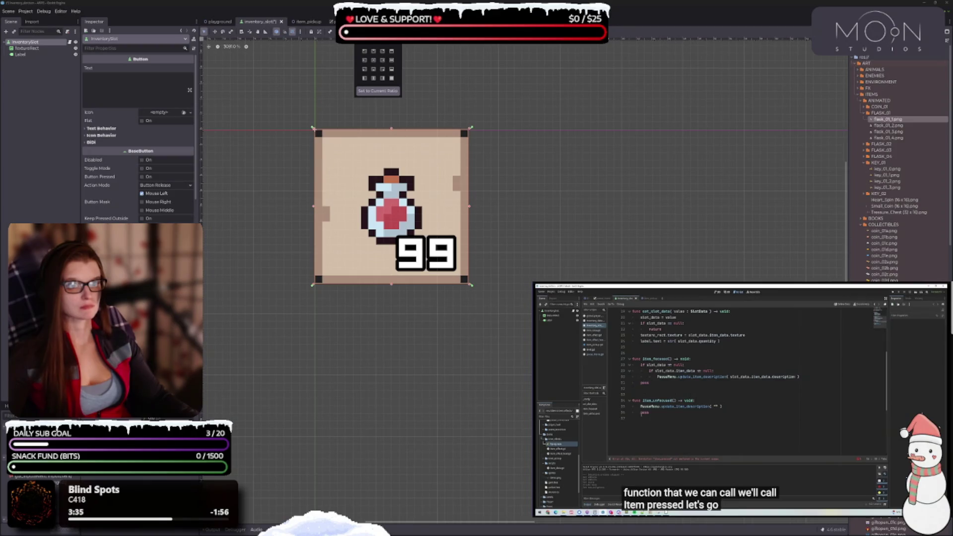
key("Escape")
left_click(379, 32)
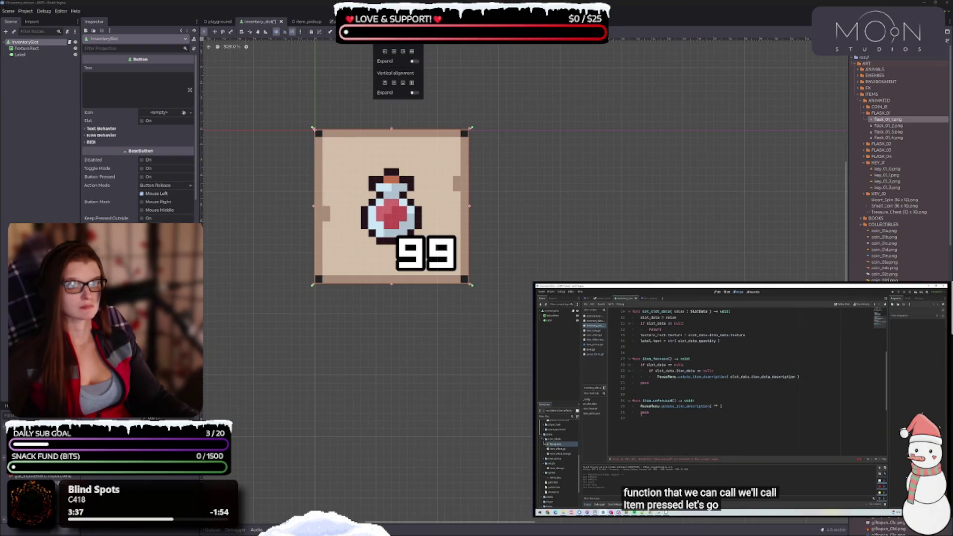
key("Escape")
left_click(360, 31)
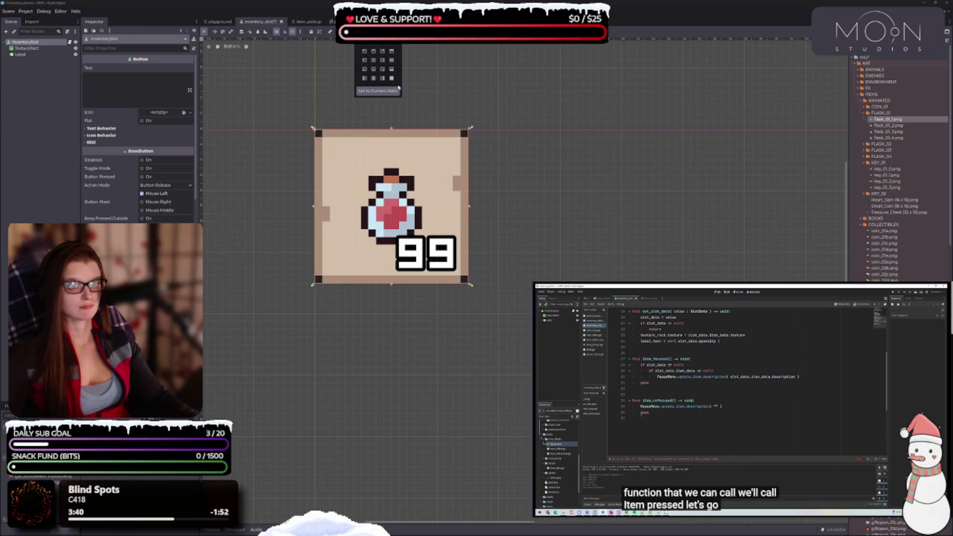
left_click(391, 79)
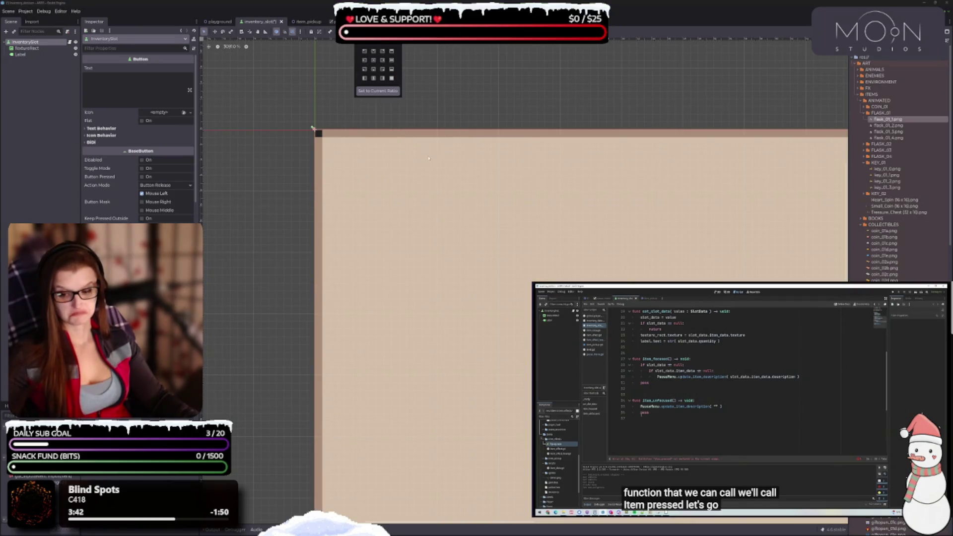
key("ctrl+z")
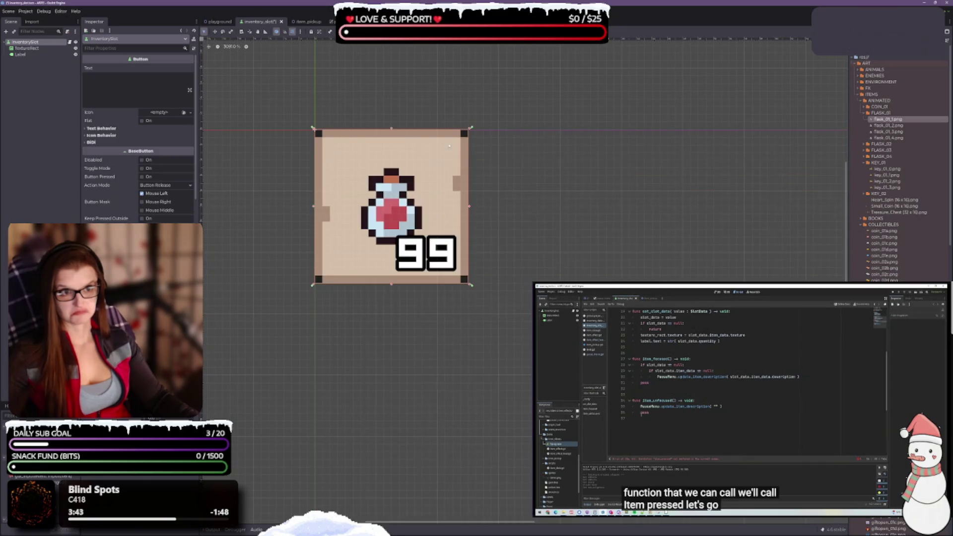
key("ctrl+z")
key("ctrl+s")
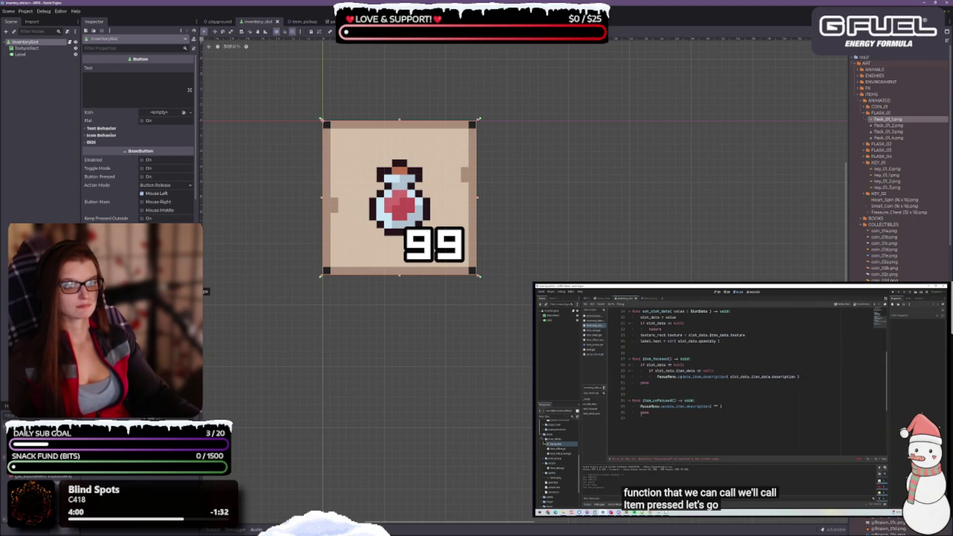
Extend the flask TextureRect toward the top-left, undoing the bottom-right resize.
left_click(26, 48)
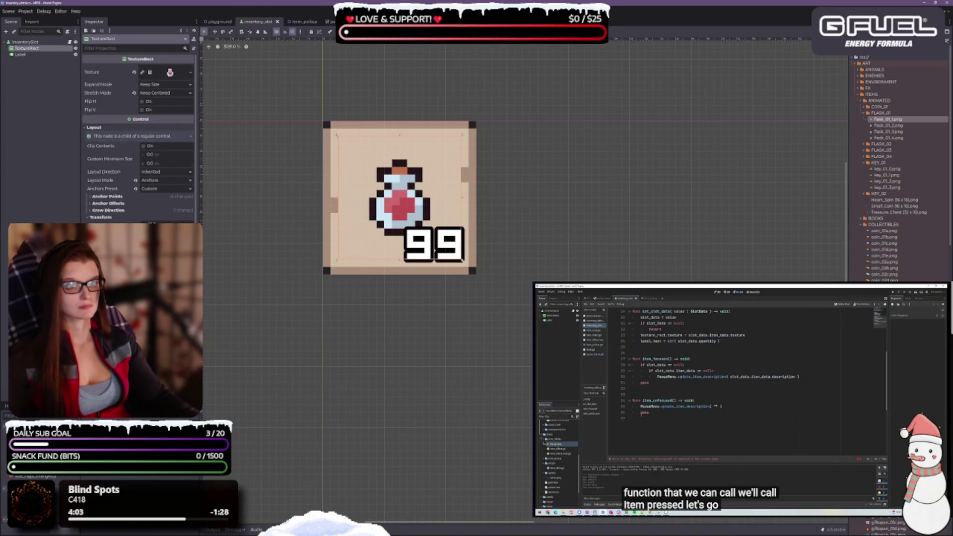
left_click_drag(336, 133, 329, 128)
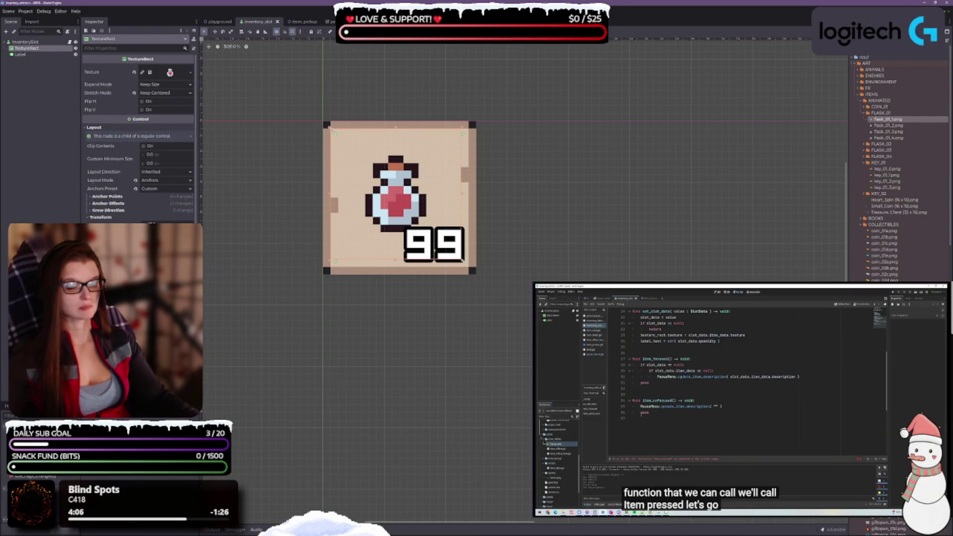
left_click_drag(462, 264, 472, 271)
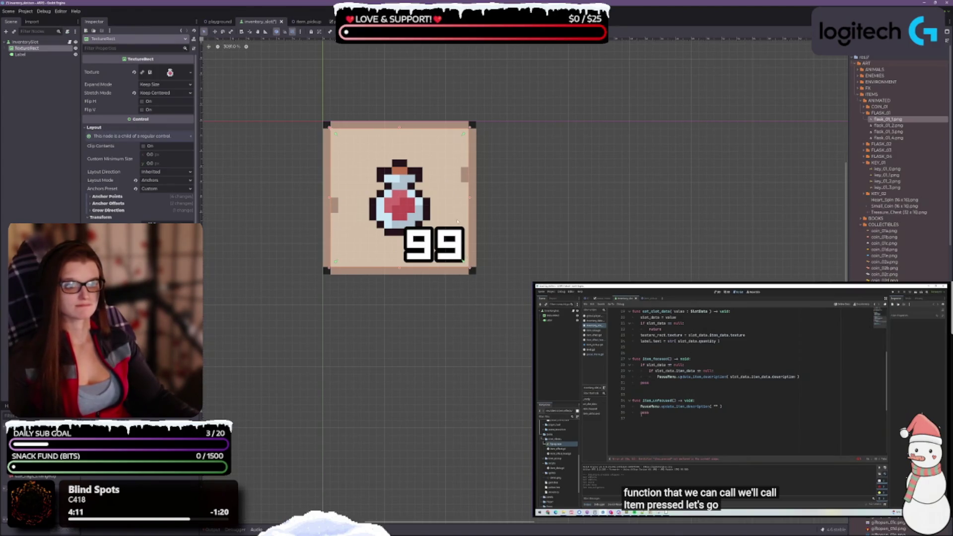
key("ctrl+z")
key("ctrl+z")
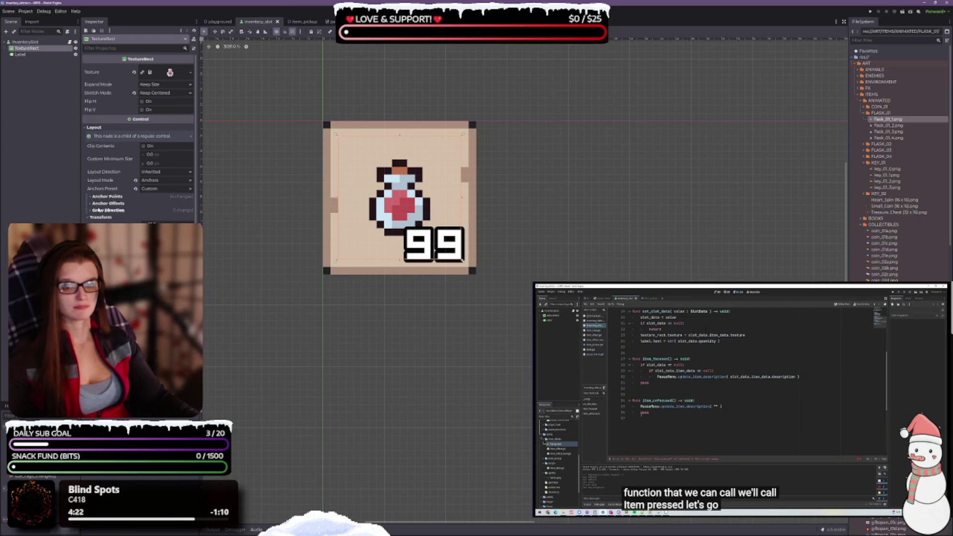
Open the assigned flask_01_1.png texture preview and view its resource path.
scroll(139, 214, "down", 1)
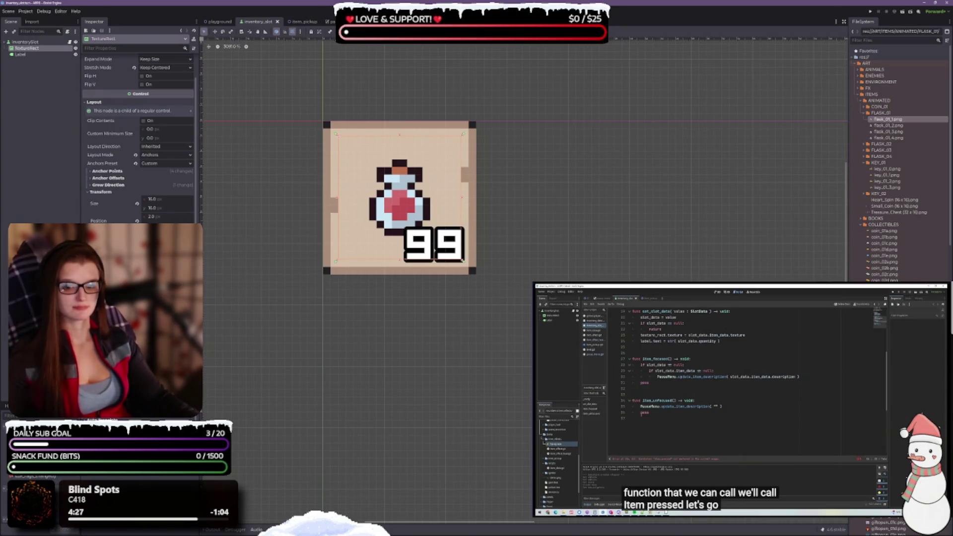
scroll(139, 139, "up", 1)
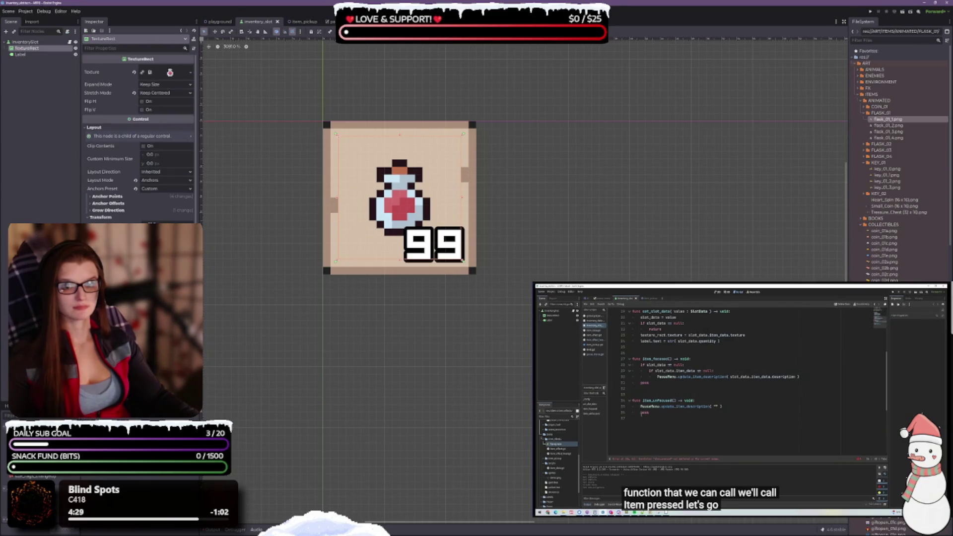
left_click(170, 73)
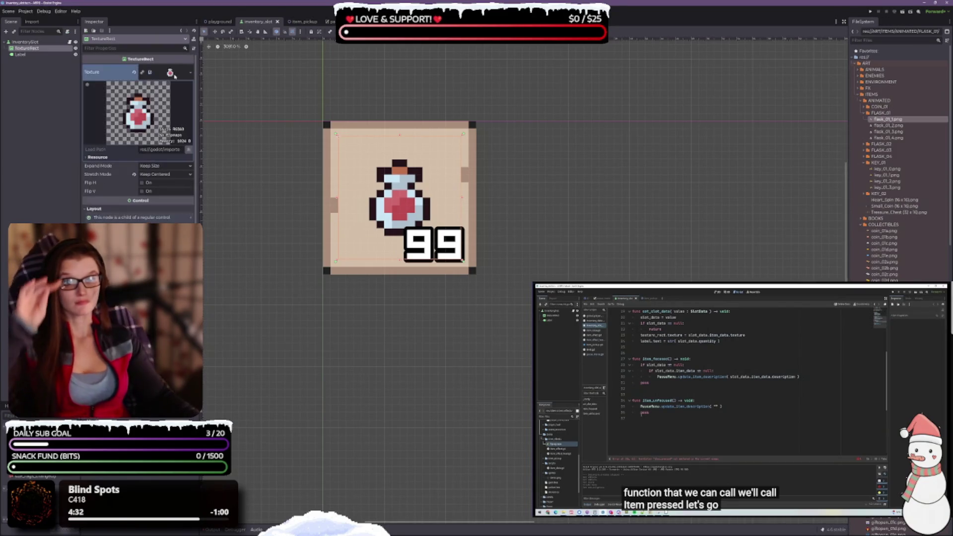
left_click(174, 76)
left_click(174, 76)
left_click(95, 157)
scroll(545, 213, "down", 2)
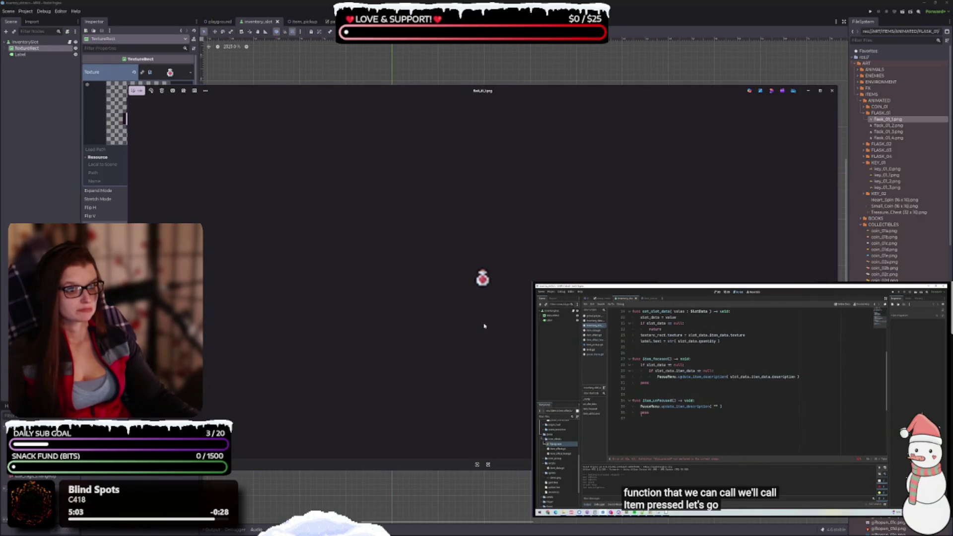
Reopen flask_01_1.png in Photos, try a 10x10 crop, then reset the crop.
left_click(137, 95)
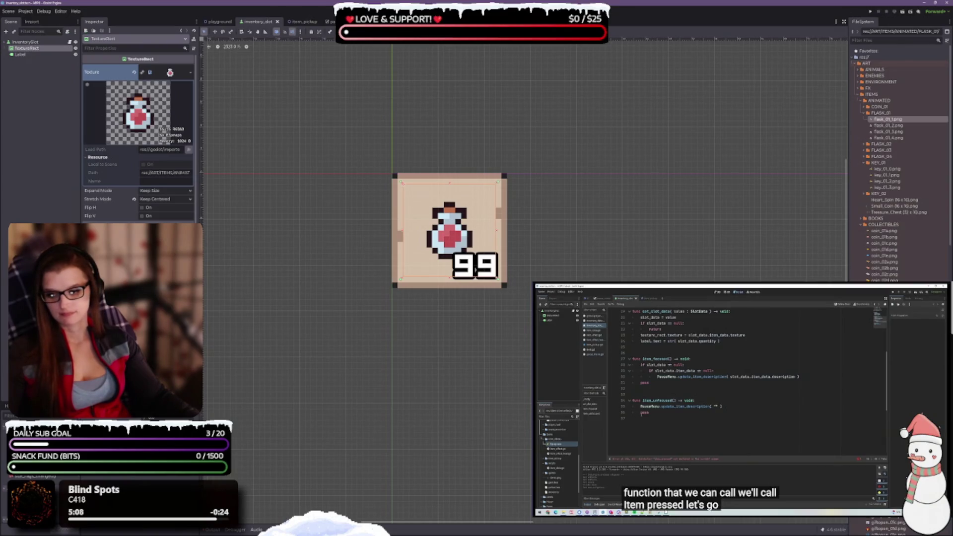
double_click(157, 129)
left_click(137, 91)
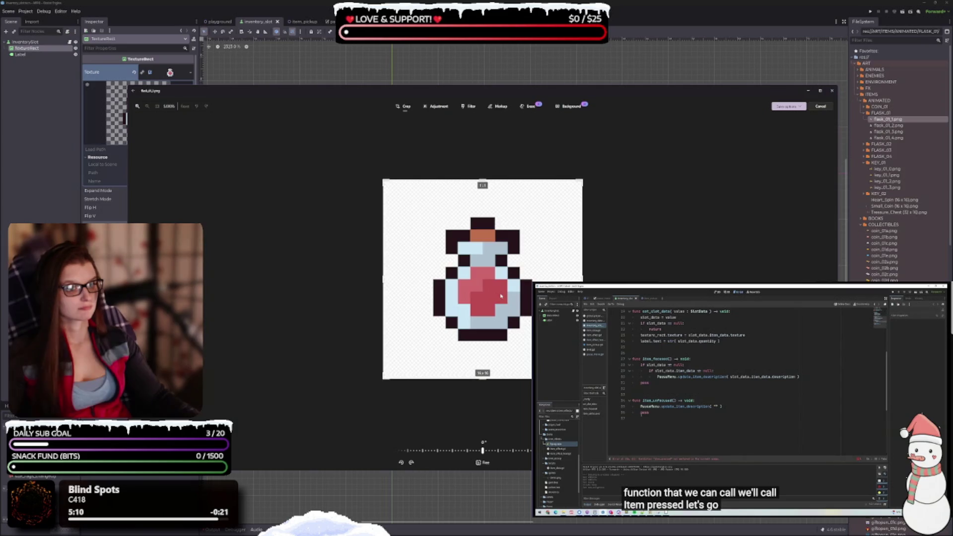
left_click_drag(581, 378, 507, 304)
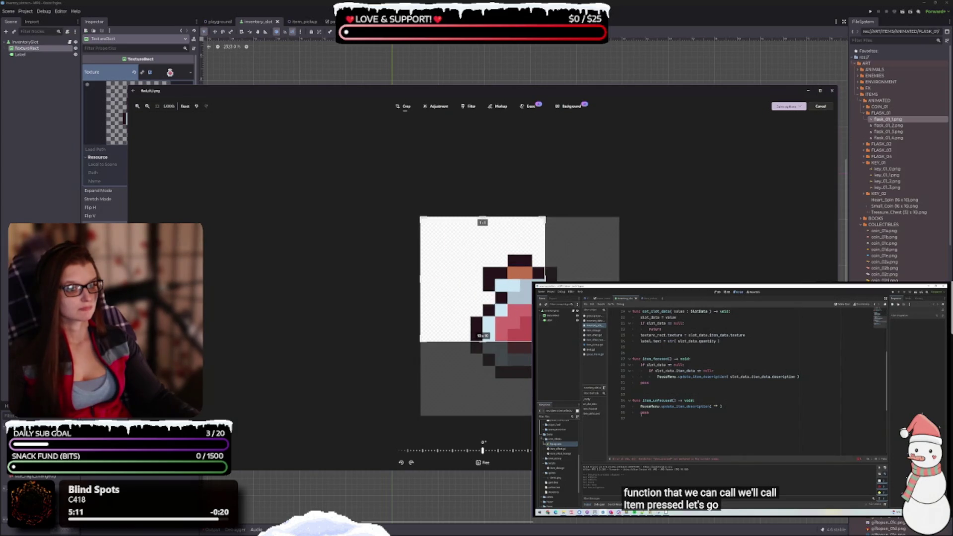
left_click(184, 106)
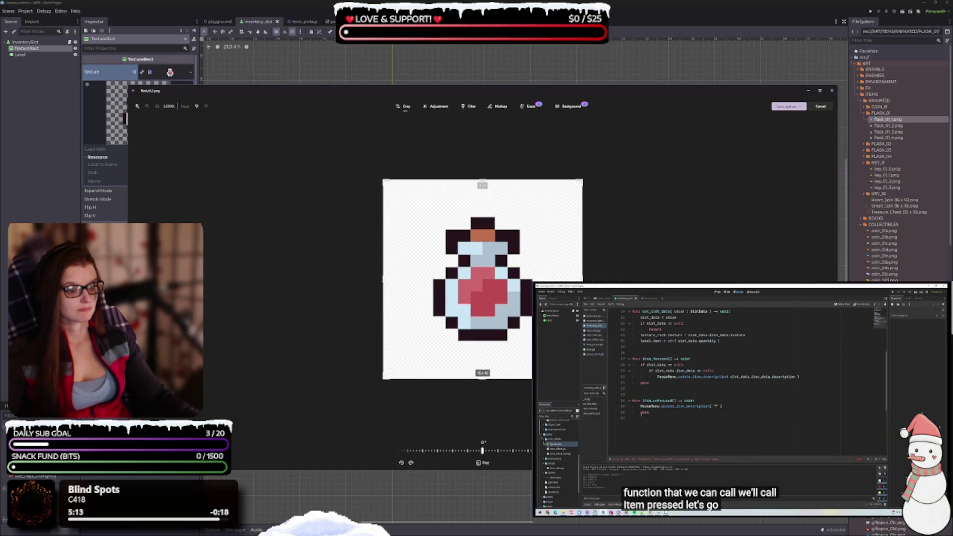
Adjust the crop edges toward a 10x10 region around the flask.
left_click_drag(383, 284, 429, 284)
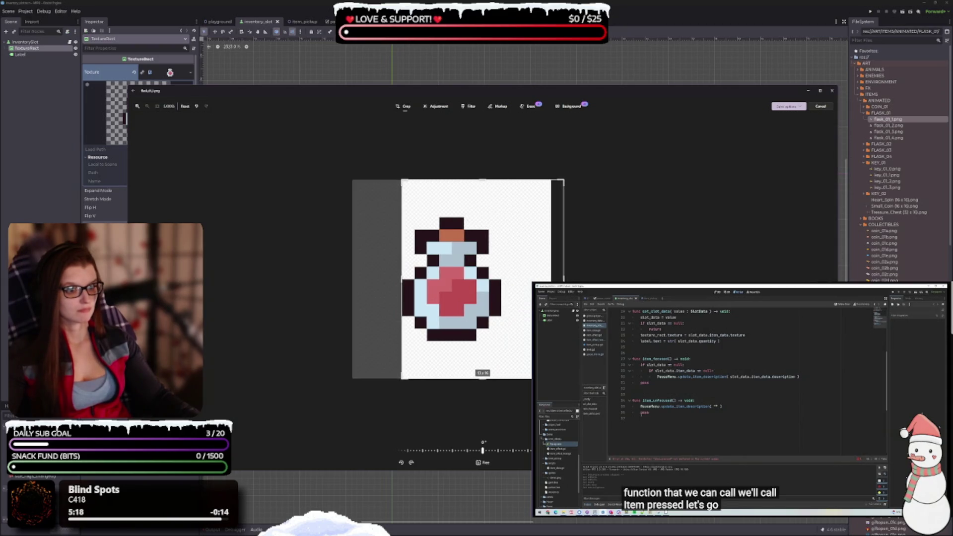
left_click_drag(564, 379, 501, 381)
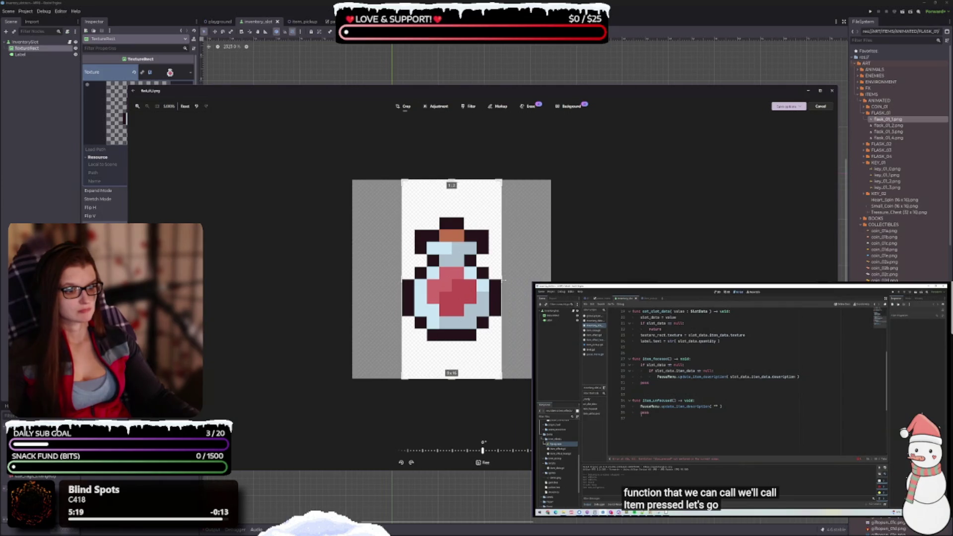
left_click_drag(483, 180, 484, 236)
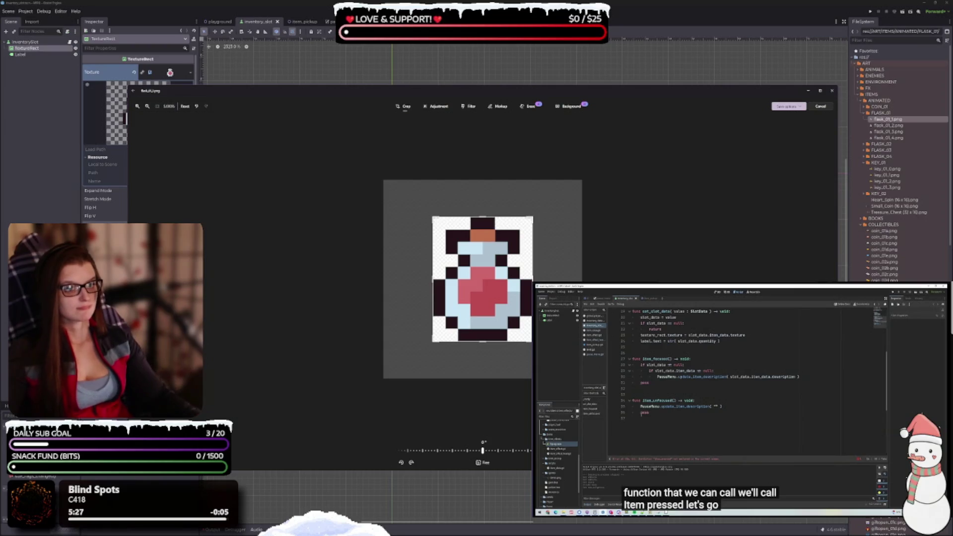
left_click_drag(535, 278, 546, 278)
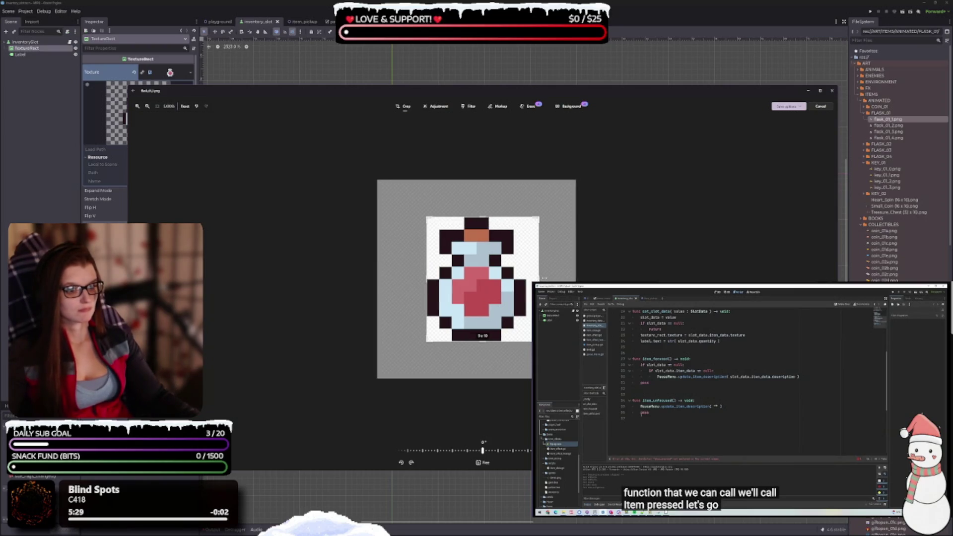
left_click_drag(425, 279, 395, 280)
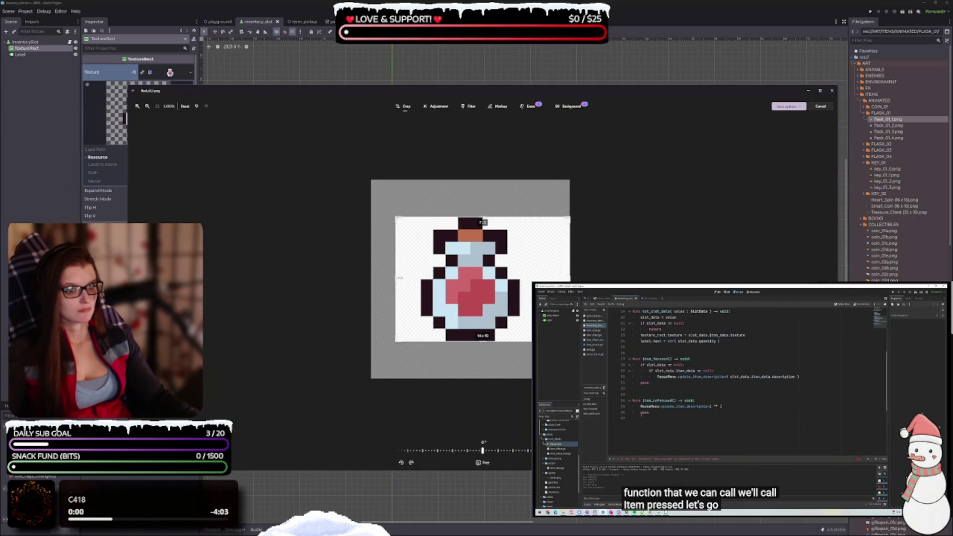
left_click_drag(570, 280, 535, 279)
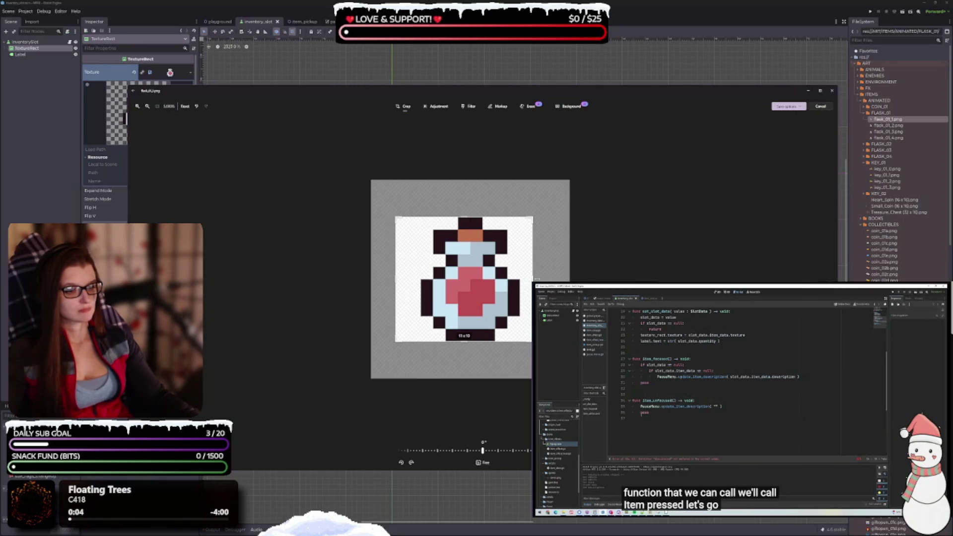
left_click_drag(415, 280, 428, 281)
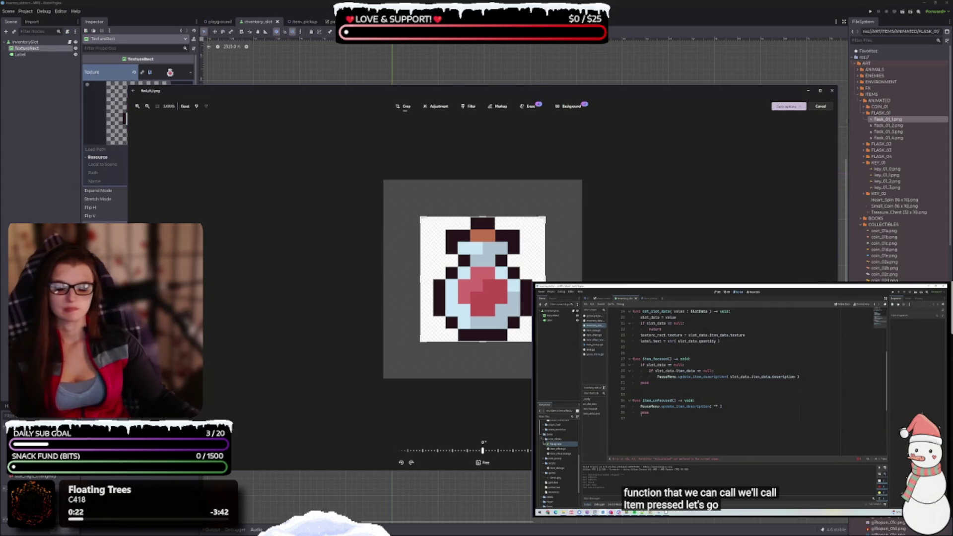
Leave the Photos editor without saving the crop and close the window.
key("Escape")
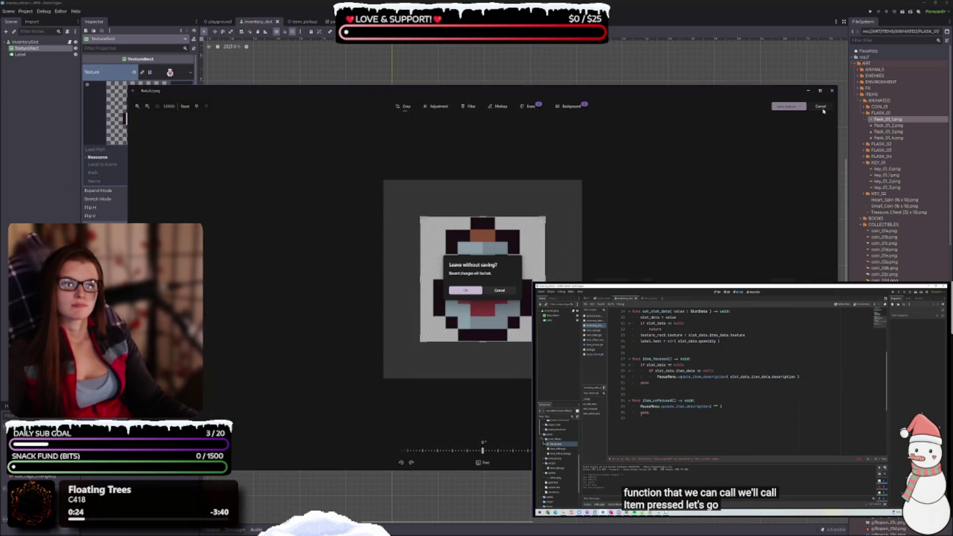
left_click(466, 291)
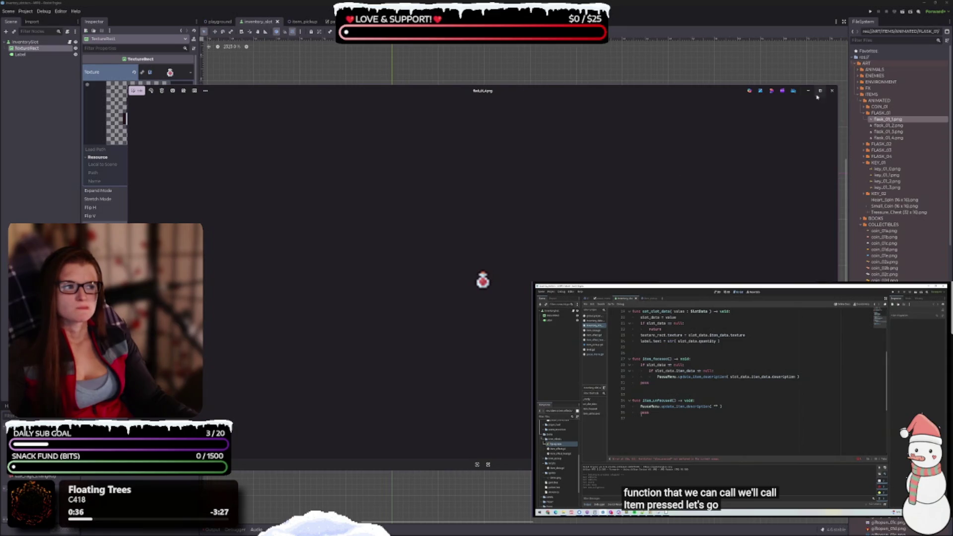
left_click(832, 91)
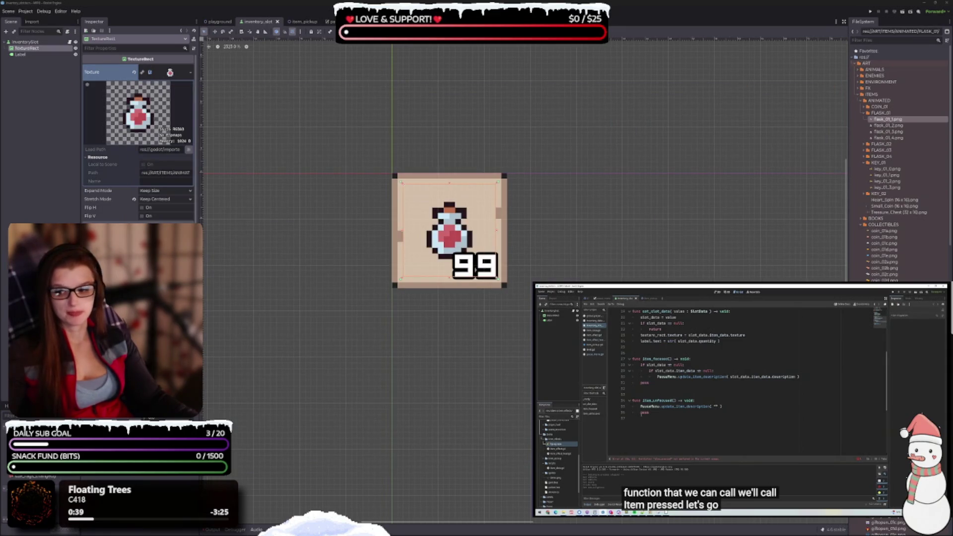
Drop the flask_01 PNGs into Aseprite, loading flask_01_1 to 4 as one animation.
key("alt+Tab")
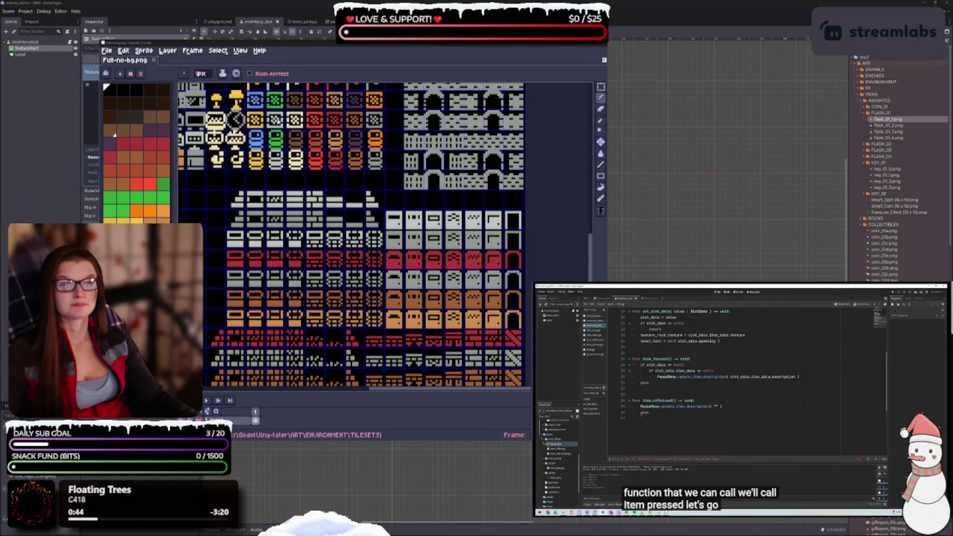
left_click_drag(346, 74, 346, 73)
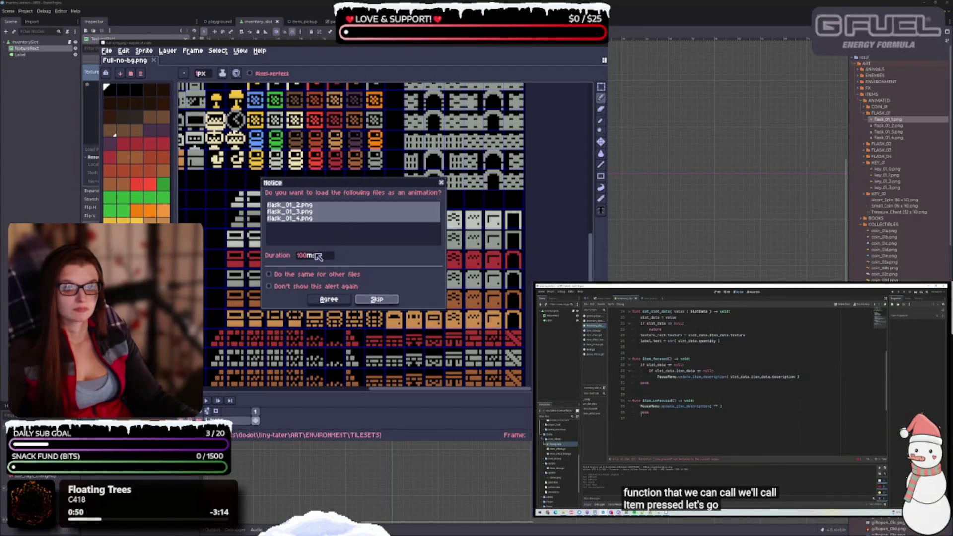
left_click(333, 300)
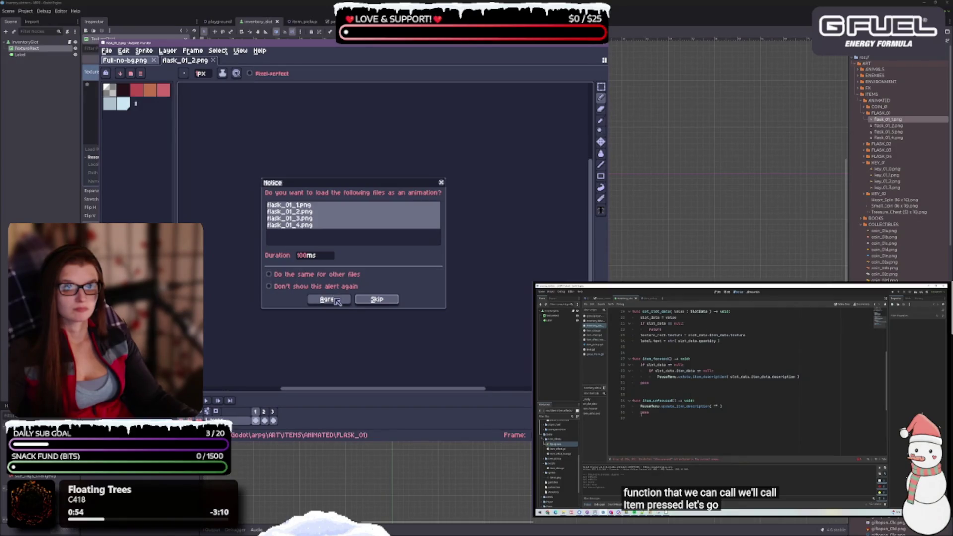
left_click(336, 301)
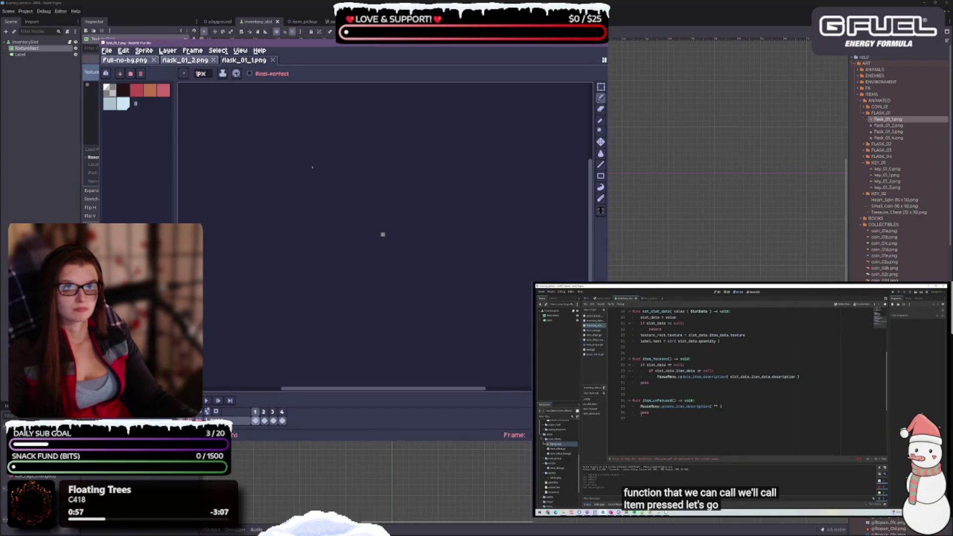
left_click(195, 61)
left_click(233, 60)
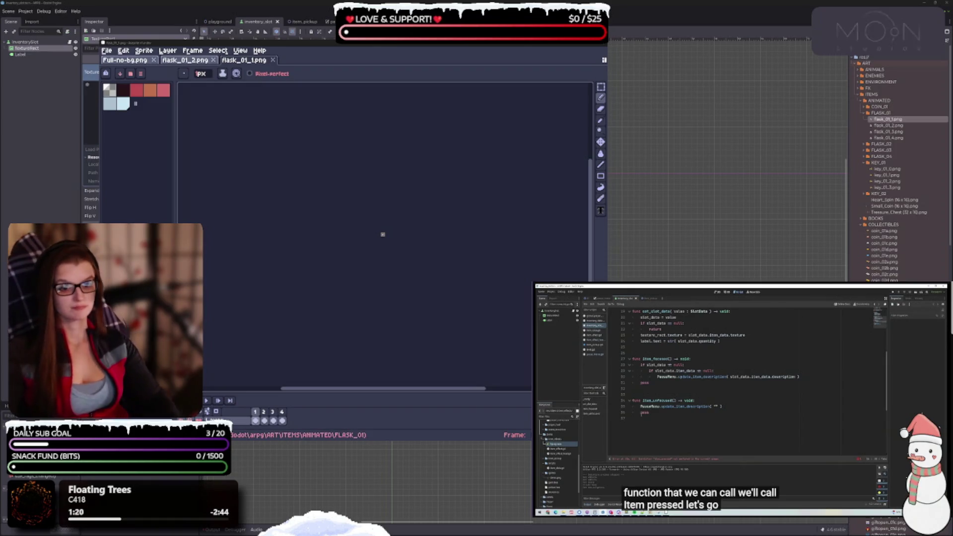
Center the flask sprite and step through its four animation frames.
scroll(387, 238, "up", 5)
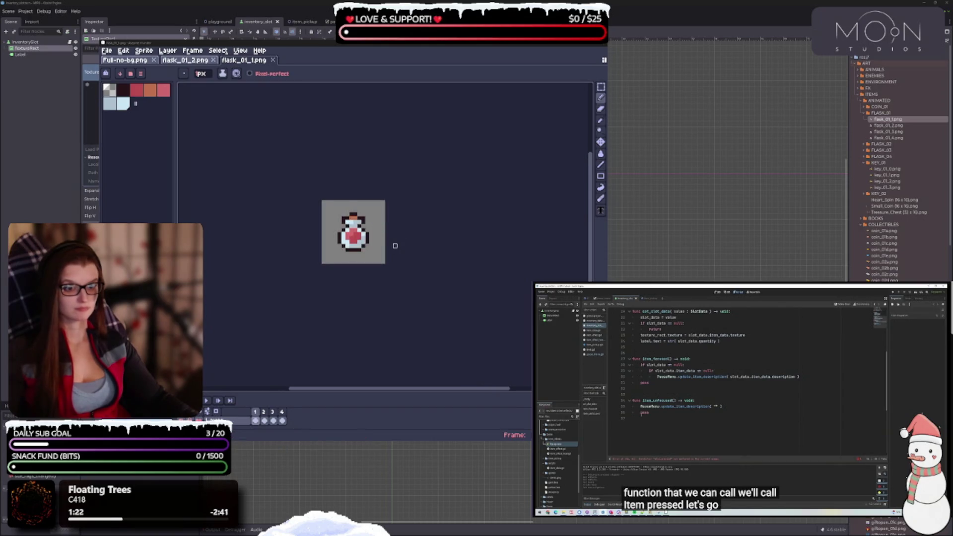
left_click_drag(418, 270, 433, 271)
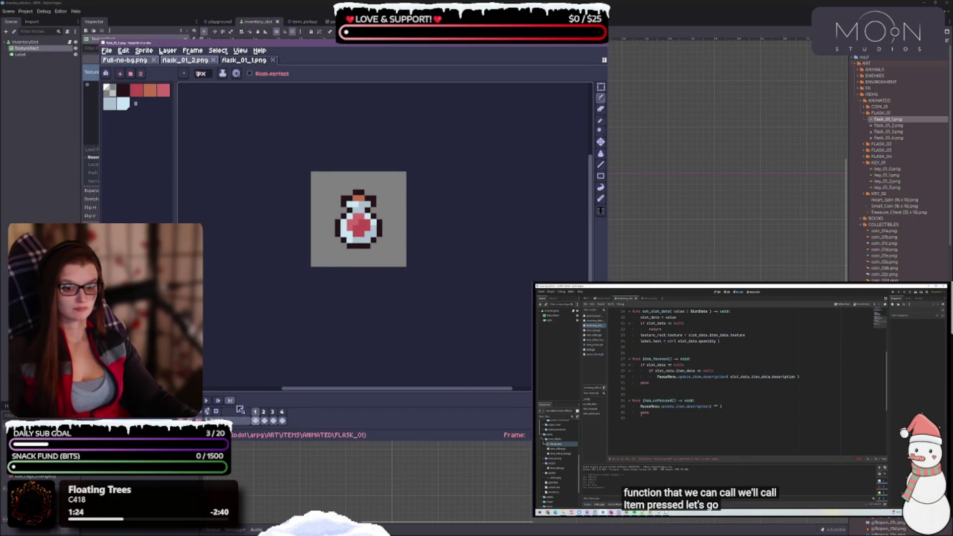
left_click(264, 421)
left_click(272, 421)
left_click(281, 420)
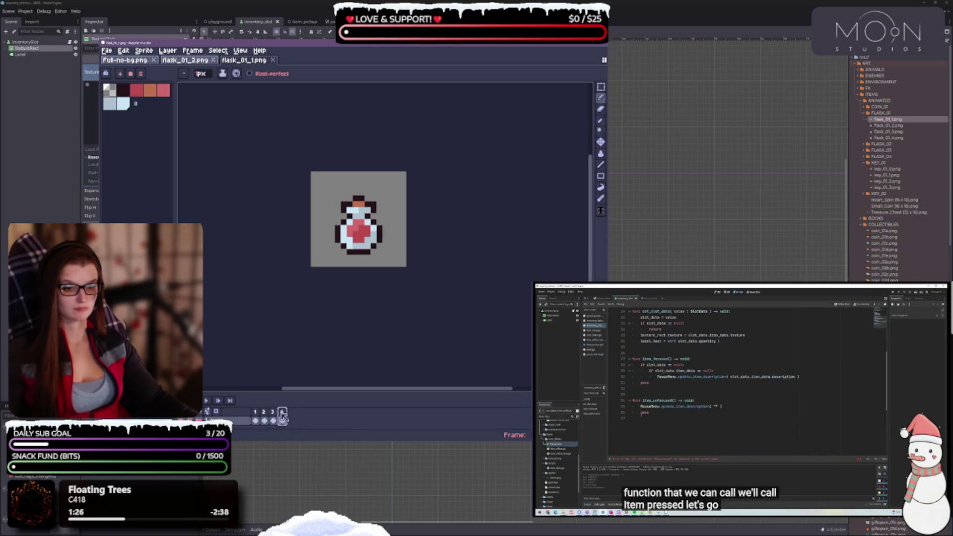
left_click(257, 415)
left_click(264, 416)
left_click(272, 416)
left_click(281, 416)
left_click(255, 415)
left_click(264, 415)
left_click(272, 416)
left_click(281, 416)
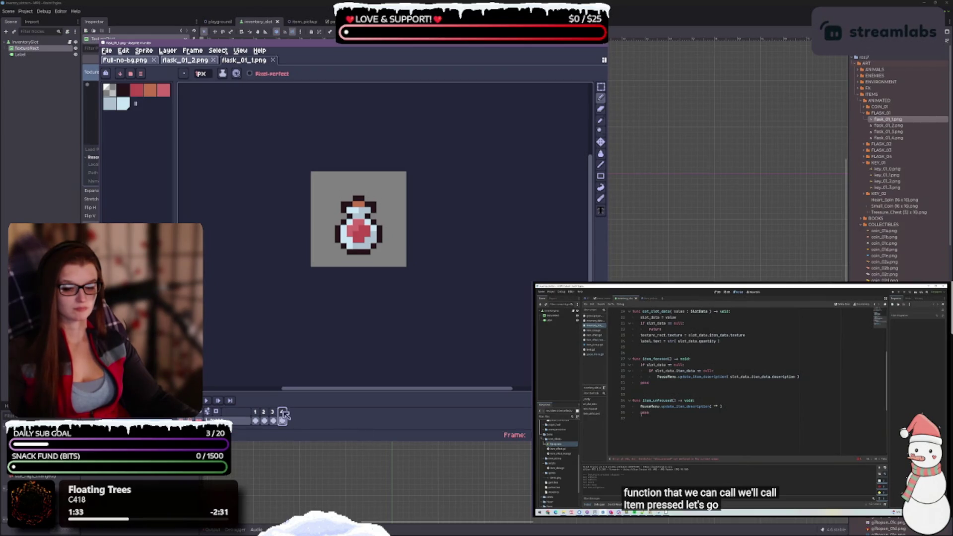
left_click(255, 415)
scroll(373, 264, "up", 1)
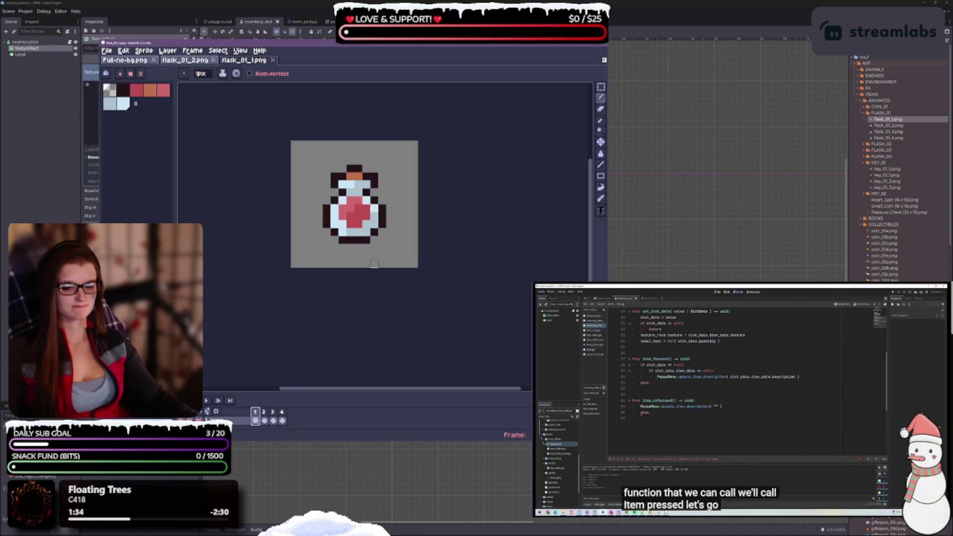
Pick rectangular selection, close flask_01_2.png, and bring up Export Sprite Sheet.
left_click(601, 88)
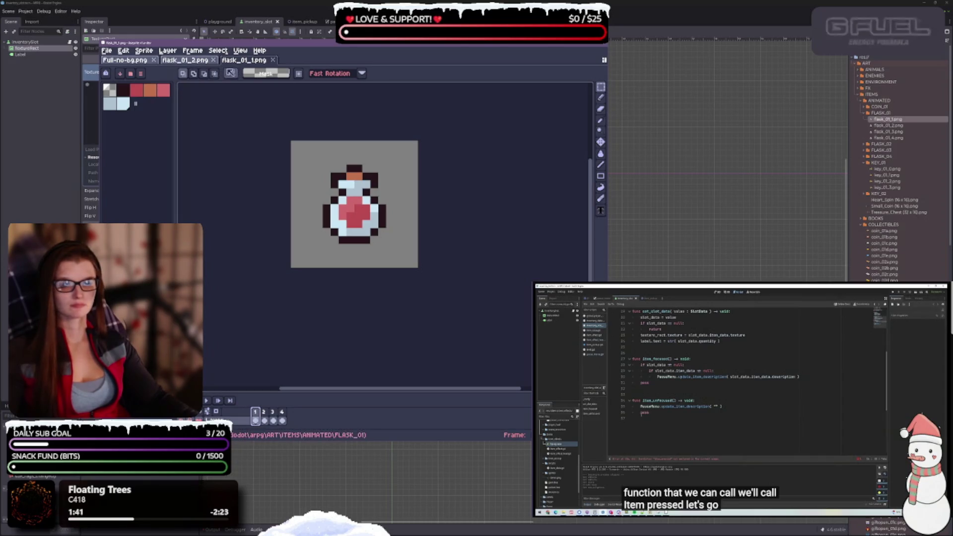
left_click(198, 61)
left_click(214, 60)
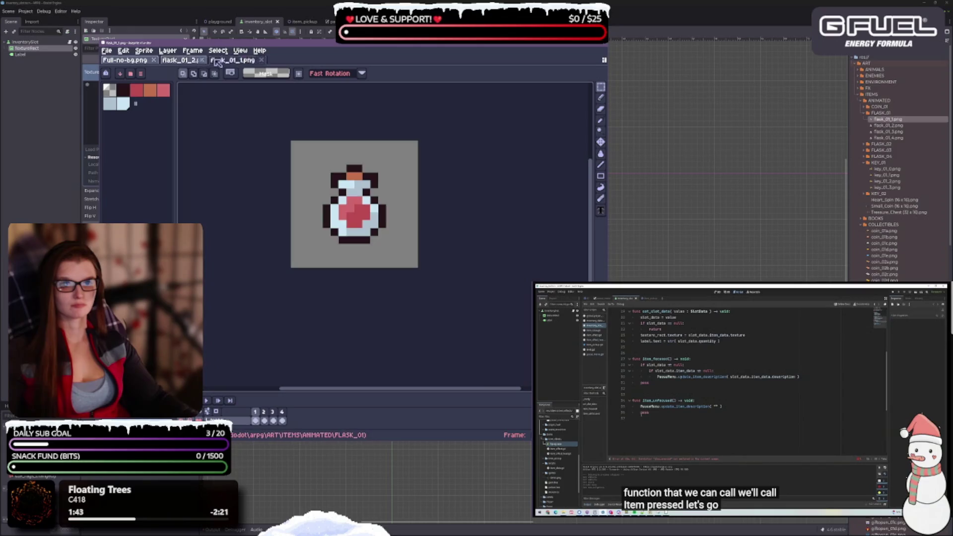
key("ctrl+e")
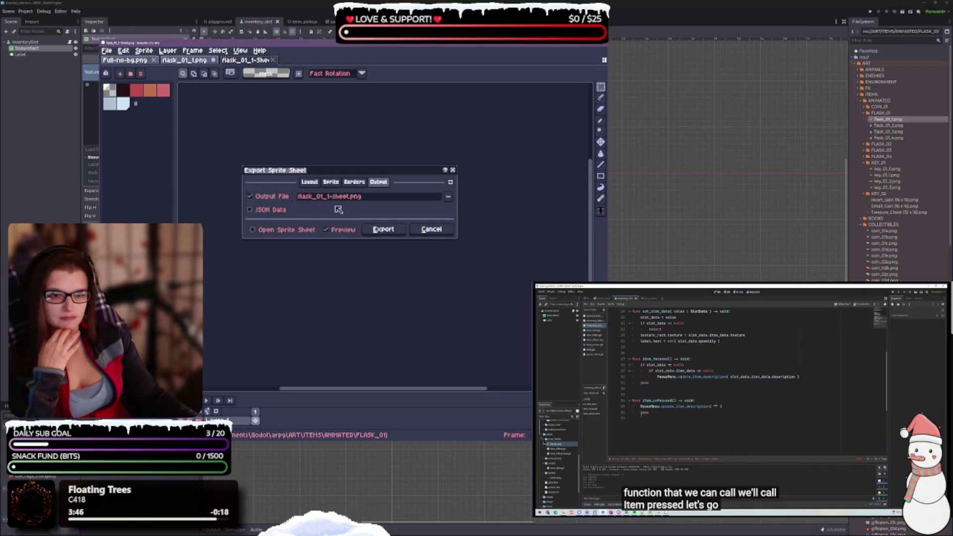
Keep the output file flask_01_1-sheet.png and export the four frames as a sprite sheet.
left_click(449, 196)
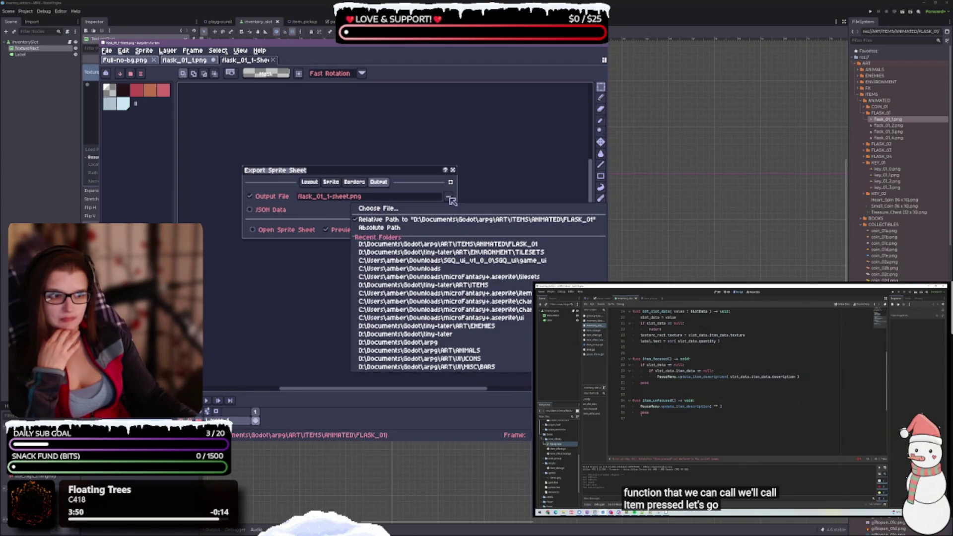
left_click(410, 177)
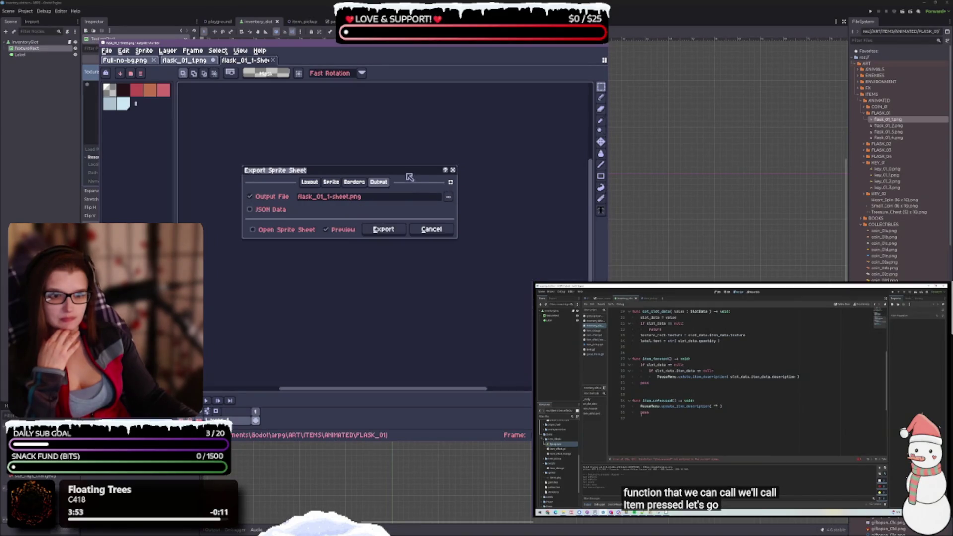
left_click(384, 230)
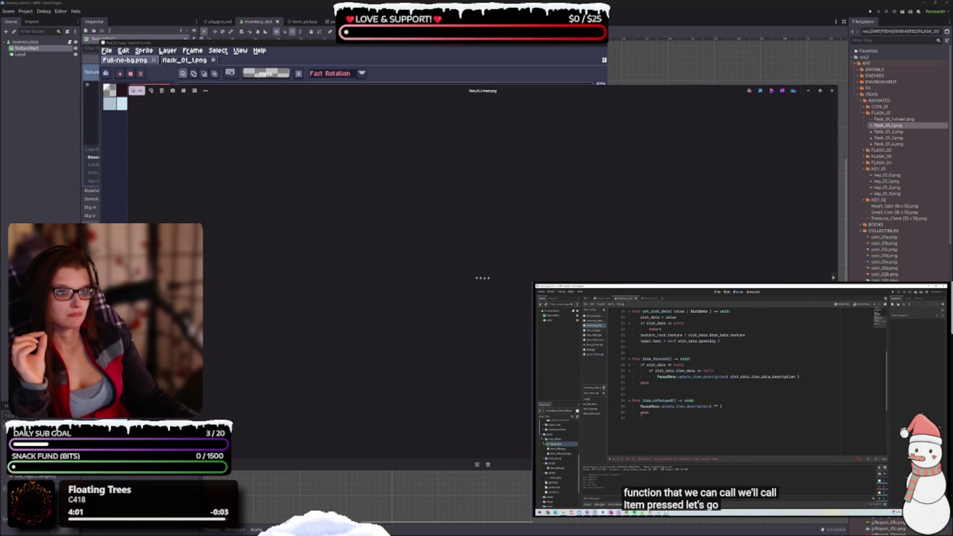
Crop the sprite sheet in Photos to a snug strip around the four flasks.
scroll(485, 325, "up", 3)
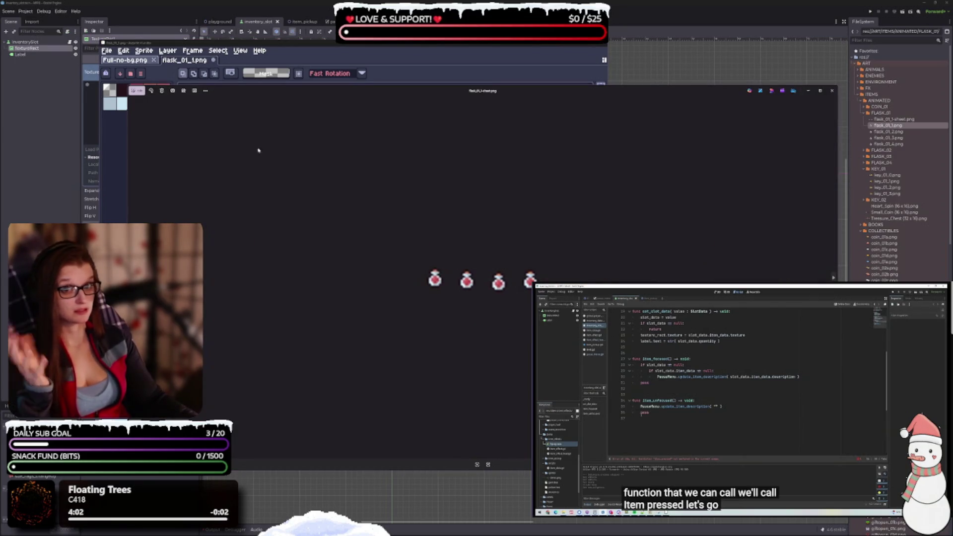
left_click(136, 91)
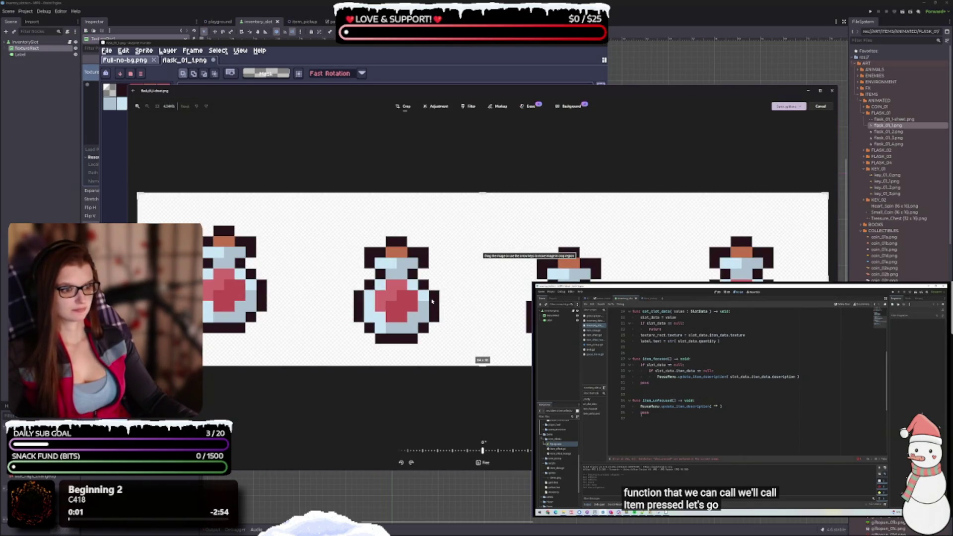
left_click_drag(482, 195, 485, 228)
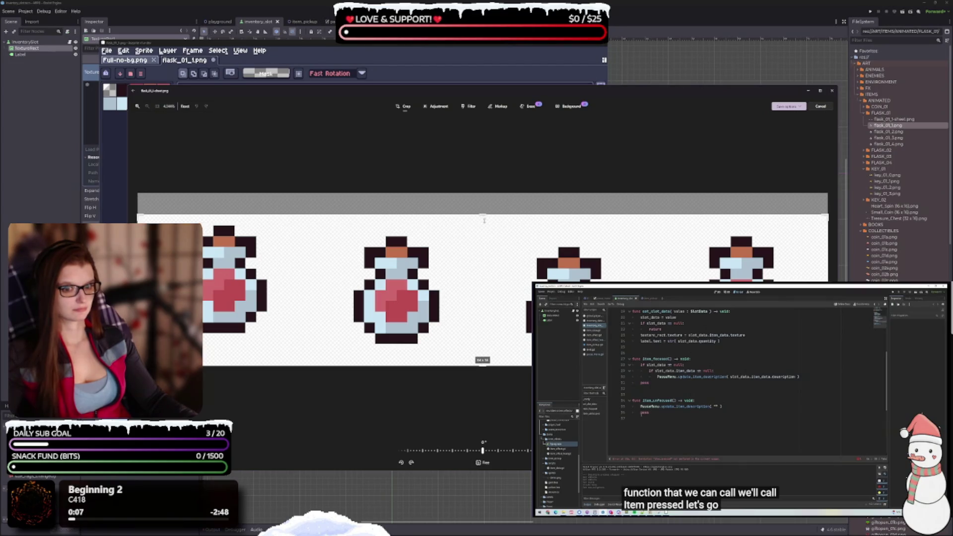
left_click_drag(497, 356, 496, 343)
left_click_drag(483, 210, 483, 222)
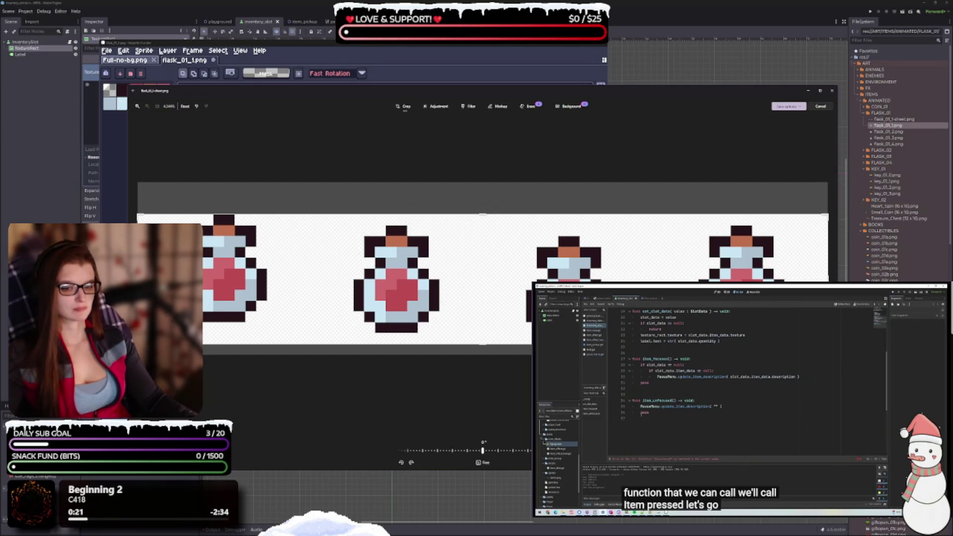
mouse_move(483, 344)
left_mouse_down()
mouse_move(481, 323)
mouse_move(482, 357)
left_mouse_up()
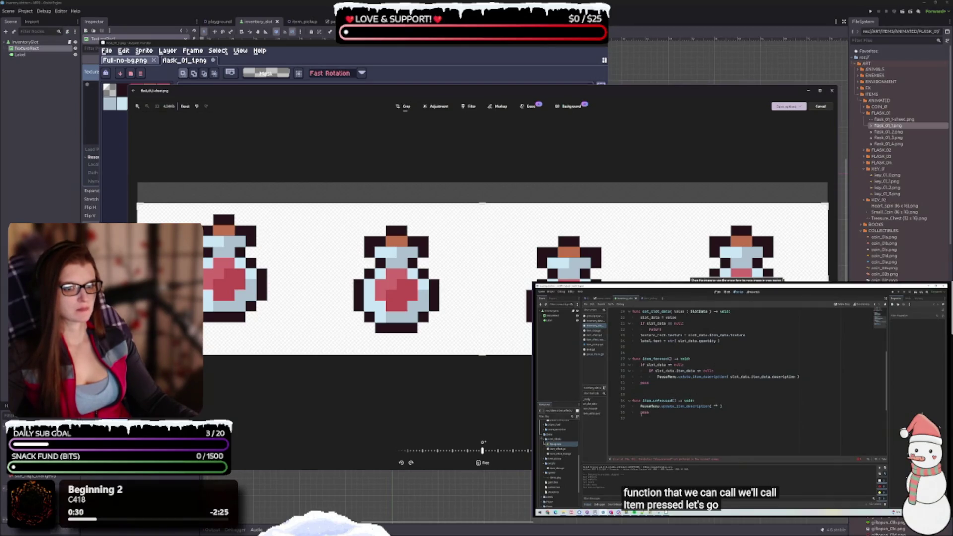
Save the crop over the original sheet, close the viewer and return to Godot.
left_click(788, 107)
left_click(780, 124)
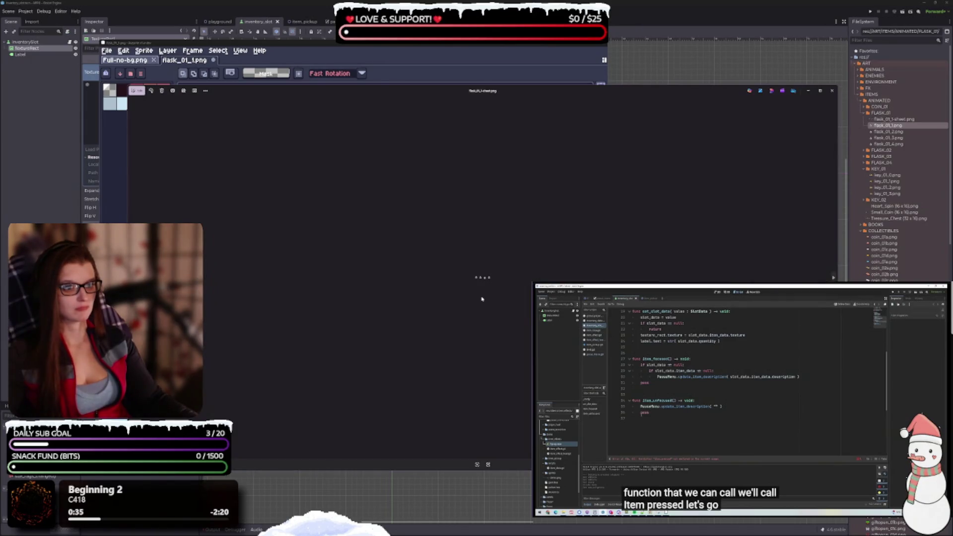
left_click(832, 91)
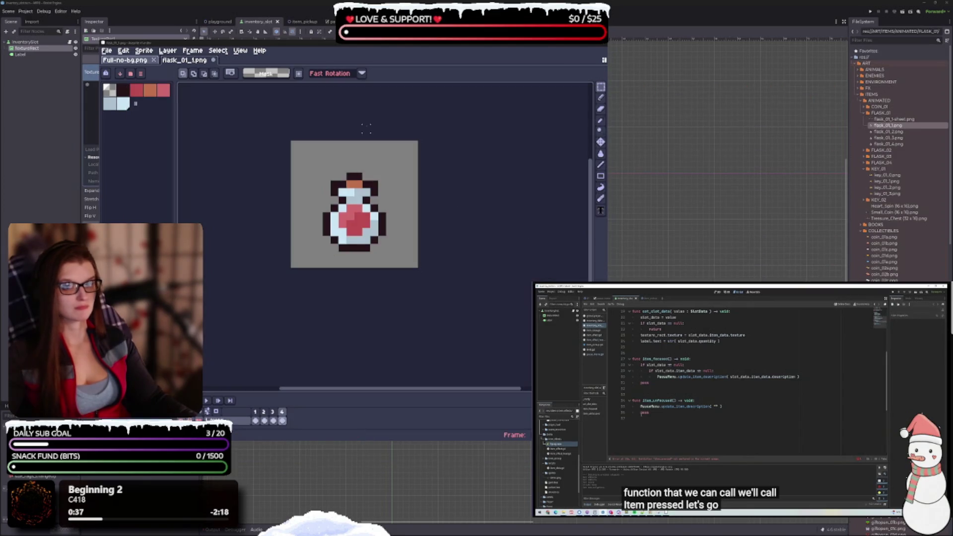
key("alt+Tab")
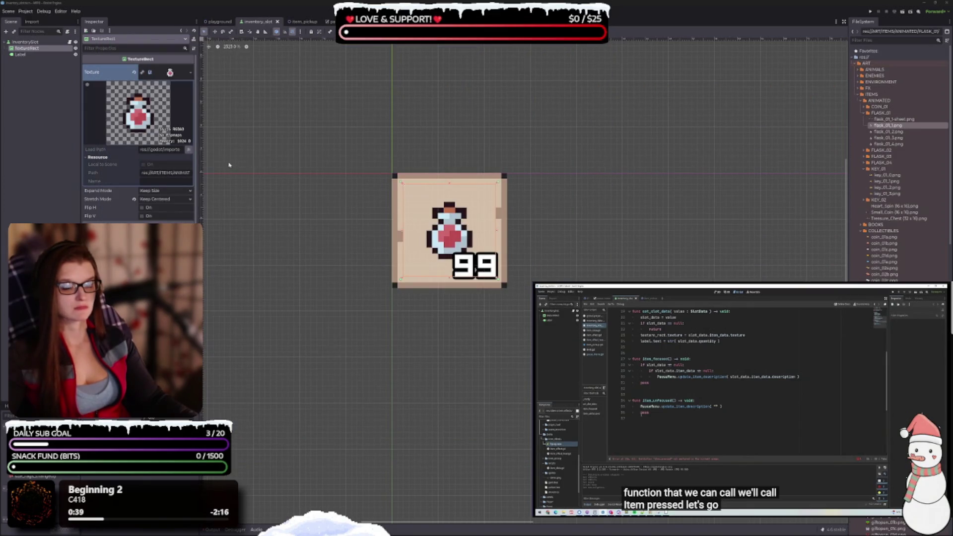
Clear the slot's flask texture, create a New AtlasTexture, then drop flask_01_1-sheet.png onto Texture.
scroll(611, 251, "down", 1)
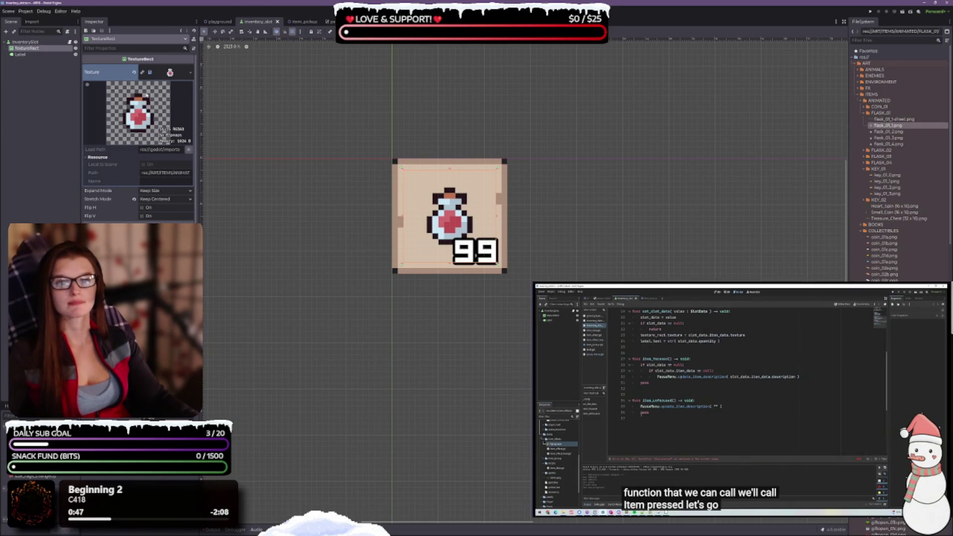
left_click(135, 72)
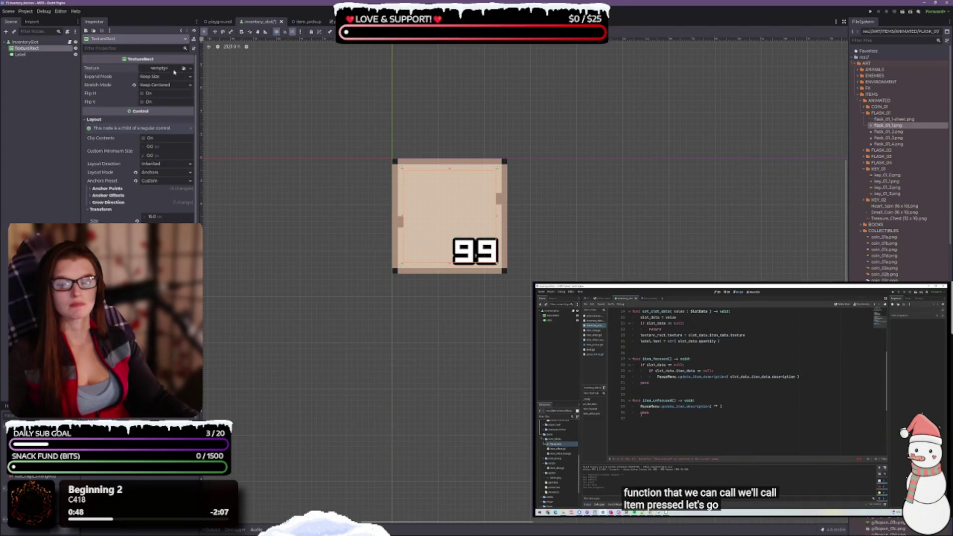
left_click(183, 68)
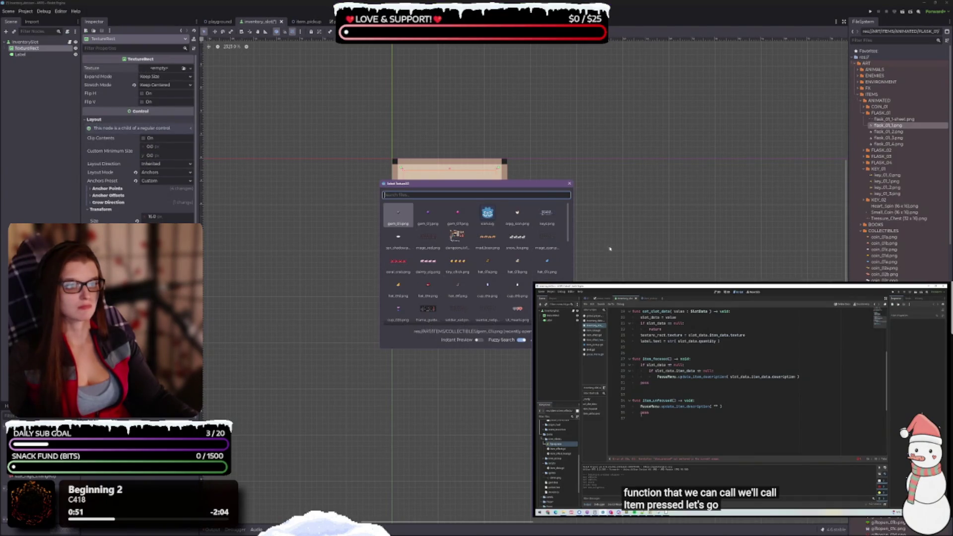
left_click(569, 184)
left_click(191, 69)
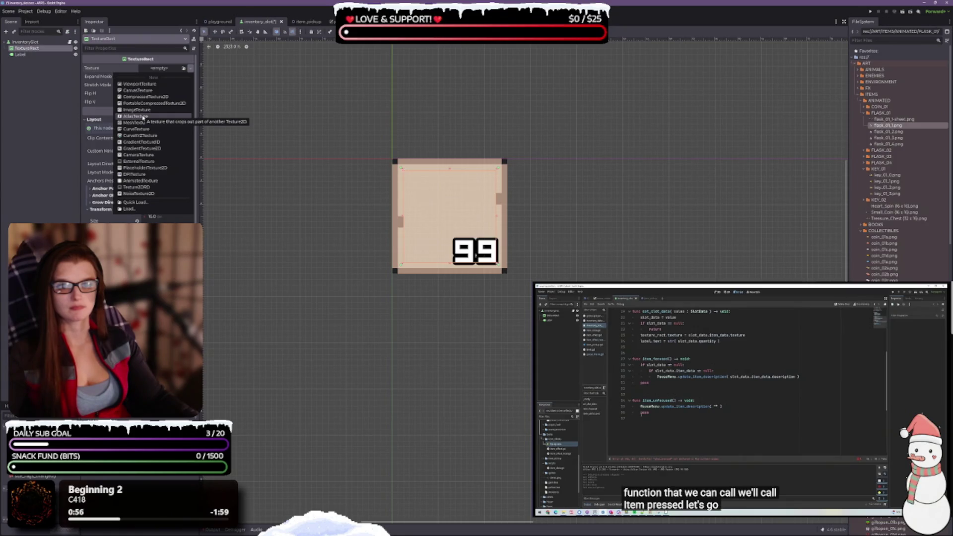
left_click(143, 116)
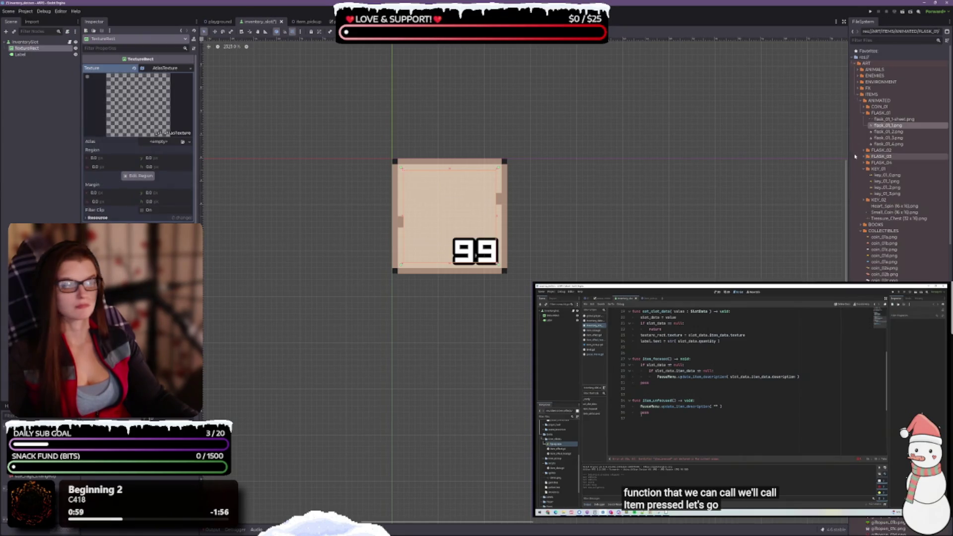
left_click_drag(894, 119, 161, 69)
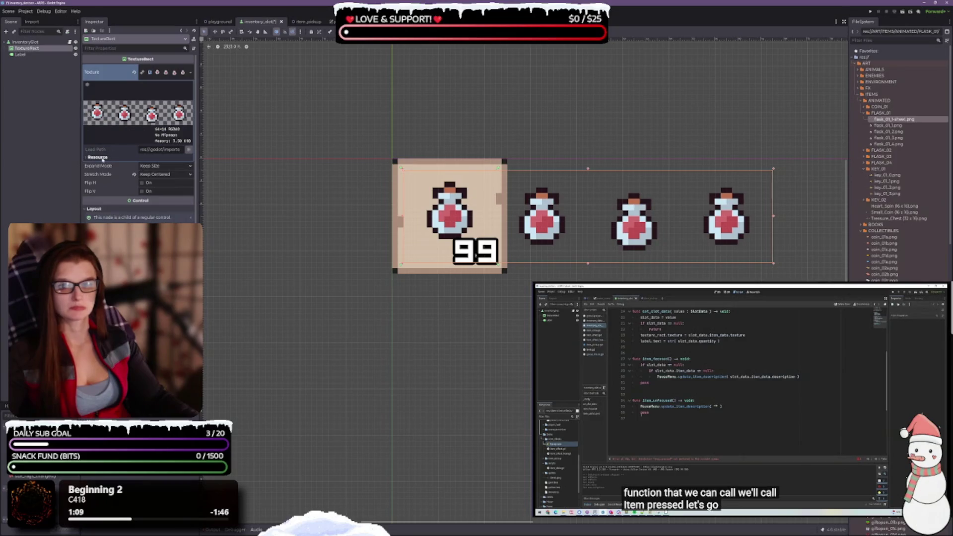
Inspect the sheet texture on the TextureRect and set its stretch mode back to Scale.
left_click(99, 157)
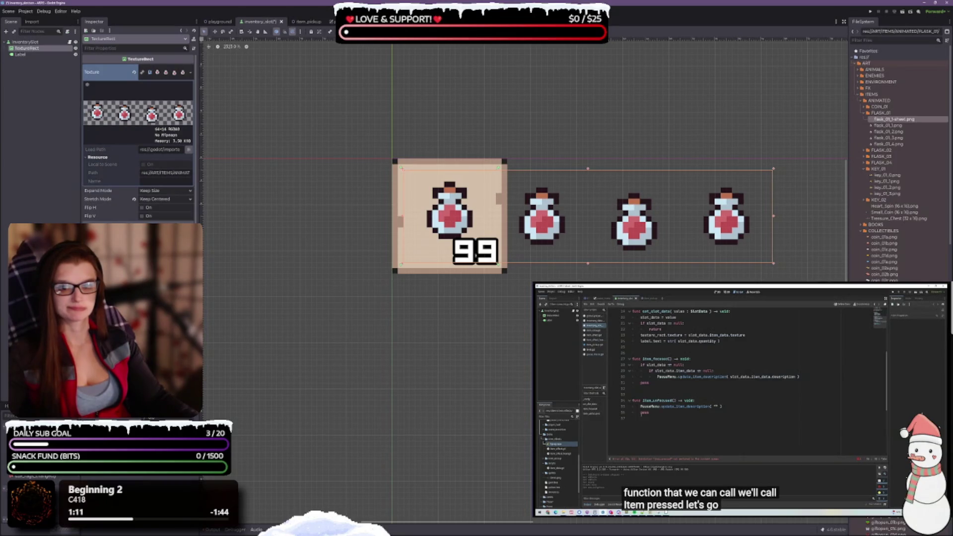
left_click(28, 54)
left_click(27, 48)
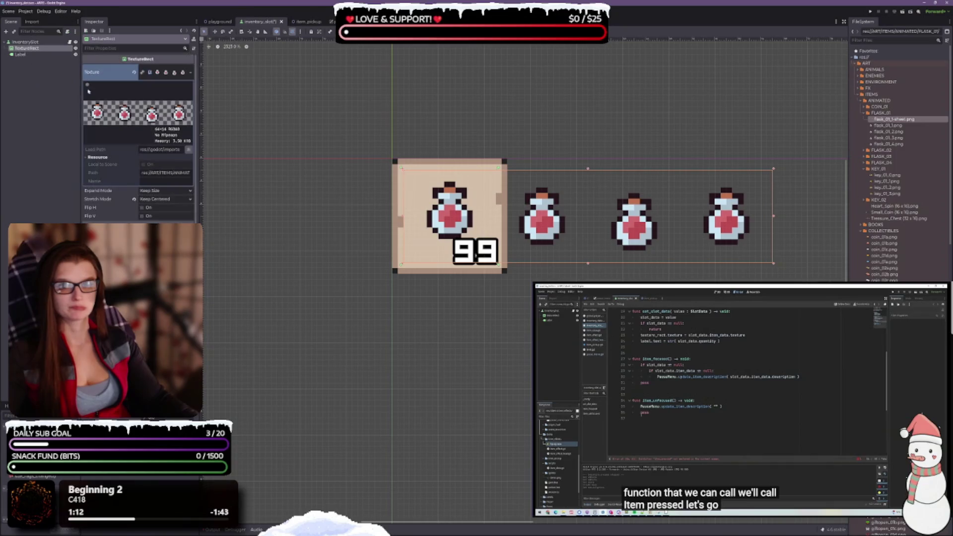
left_click(144, 93)
left_click(144, 93)
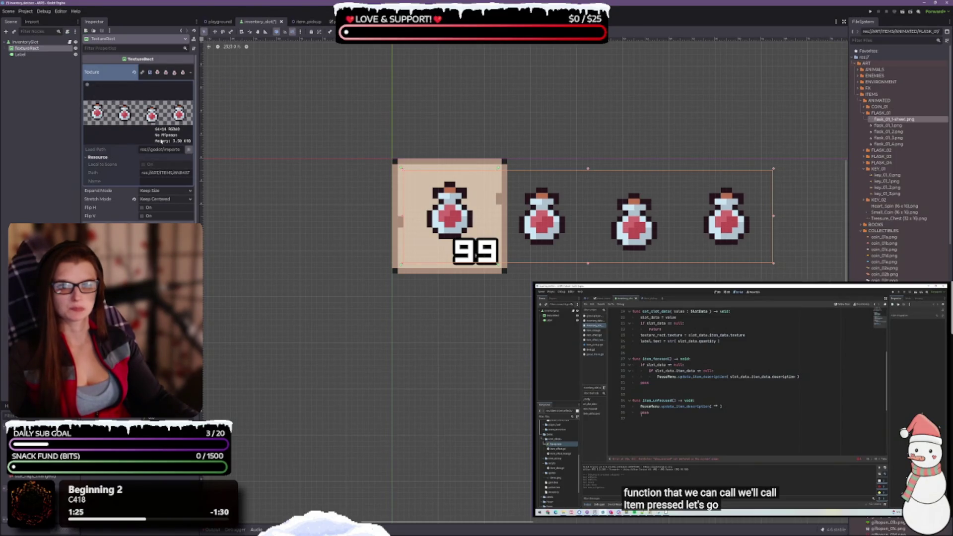
left_click_drag(576, 258, 564, 232)
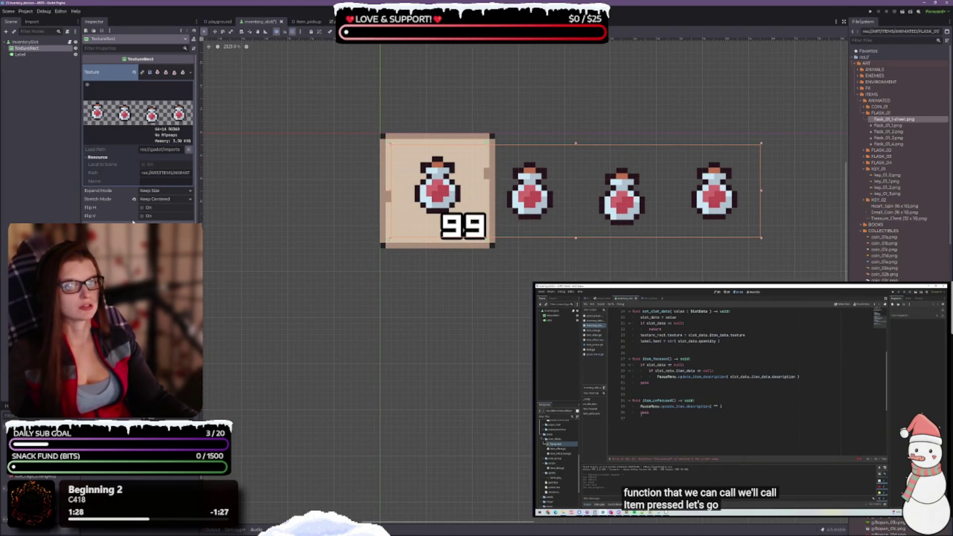
scroll(139, 149, "down", 5)
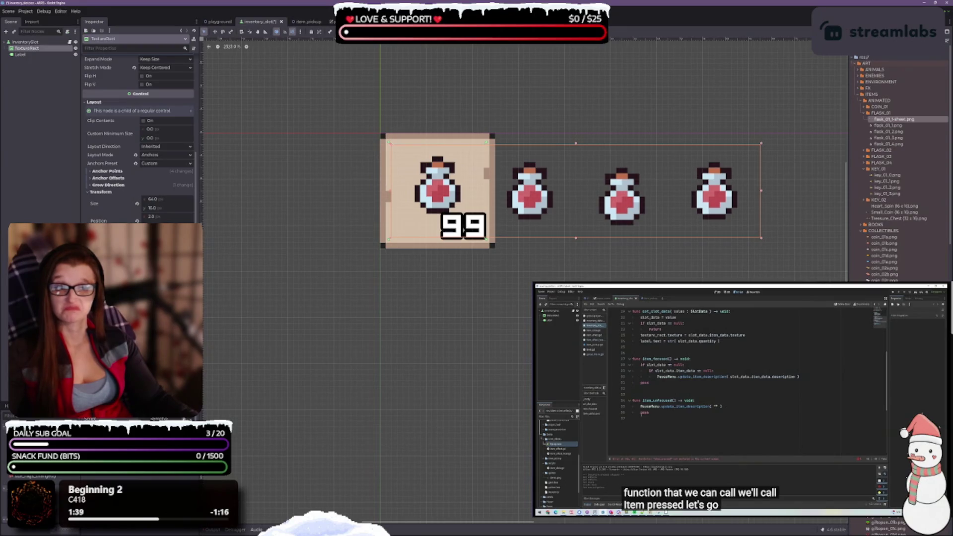
scroll(139, 139, "up", 5)
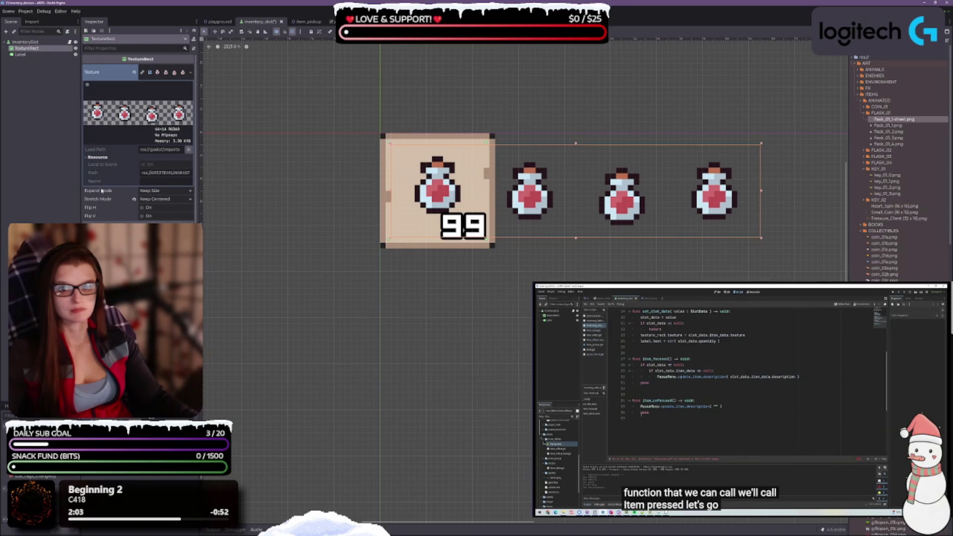
left_click(133, 199)
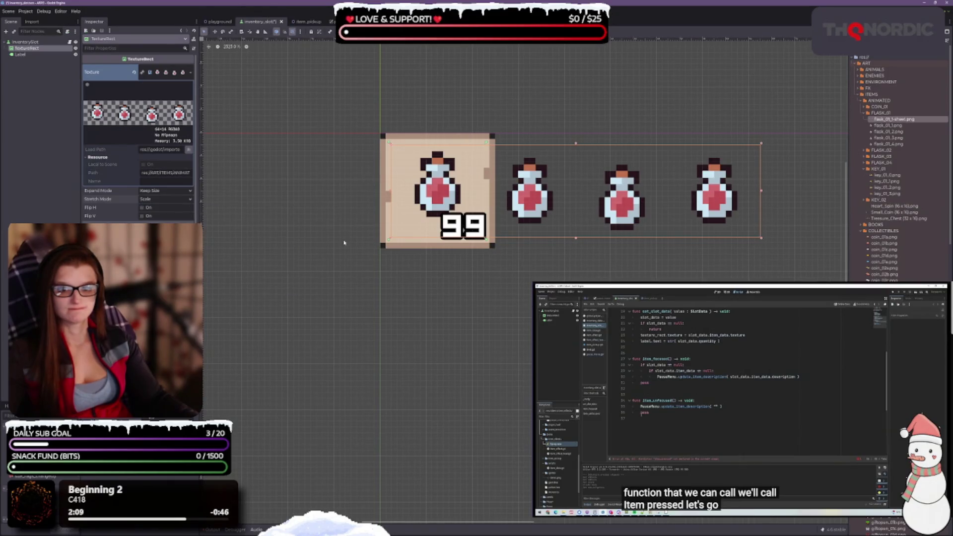
Clear the TextureRect's texture so only the 99 label remains, and save the scene.
left_click(150, 73)
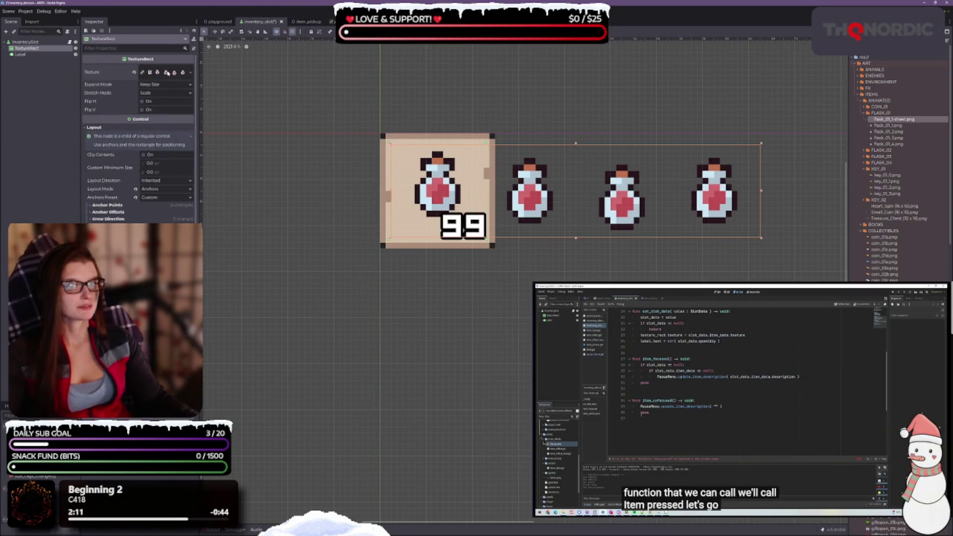
left_click(150, 73)
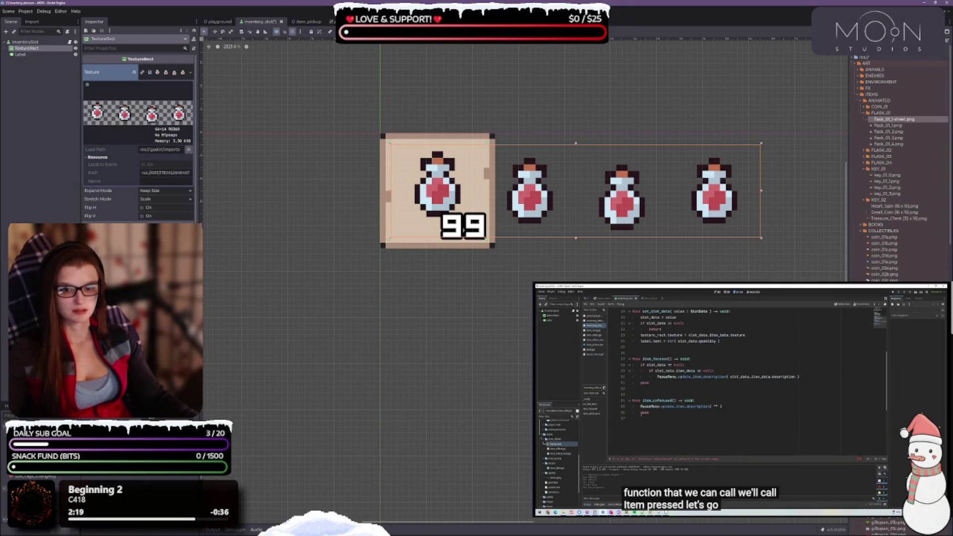
scroll(140, 139, "down", 5)
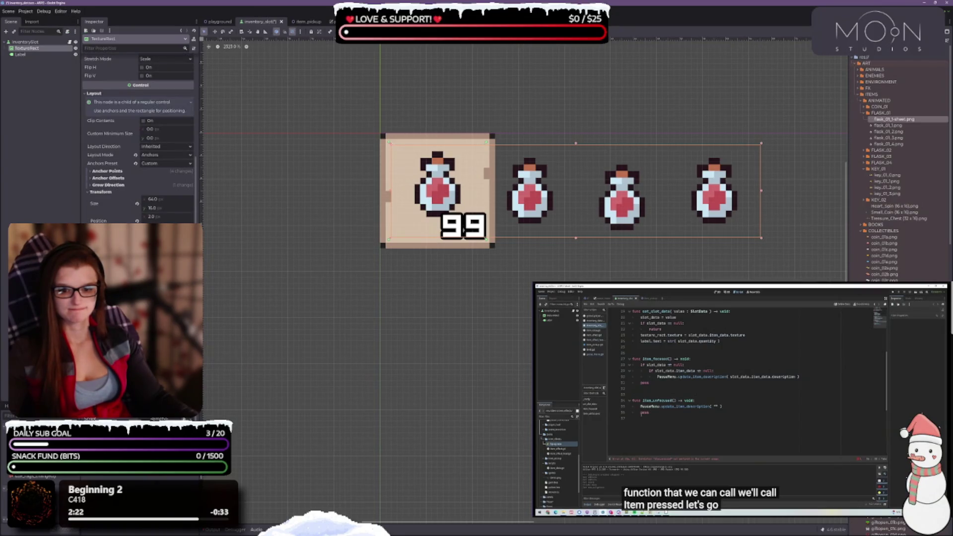
scroll(140, 139, "up", 5)
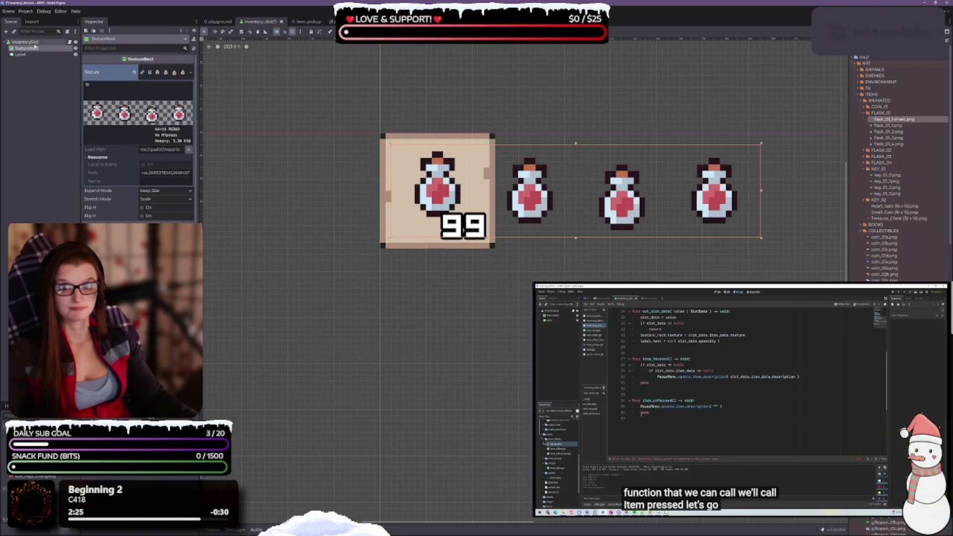
left_click(30, 43)
left_click(35, 50)
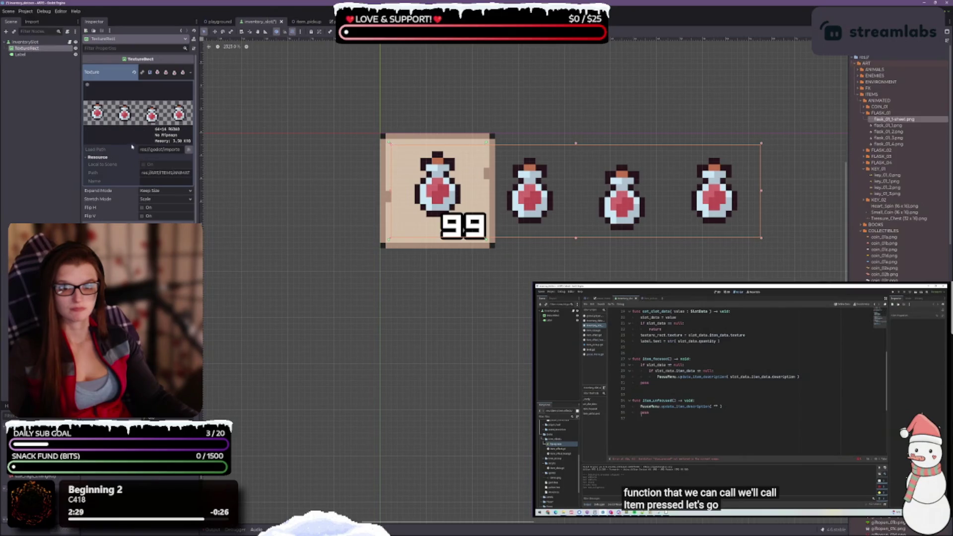
left_click(134, 73)
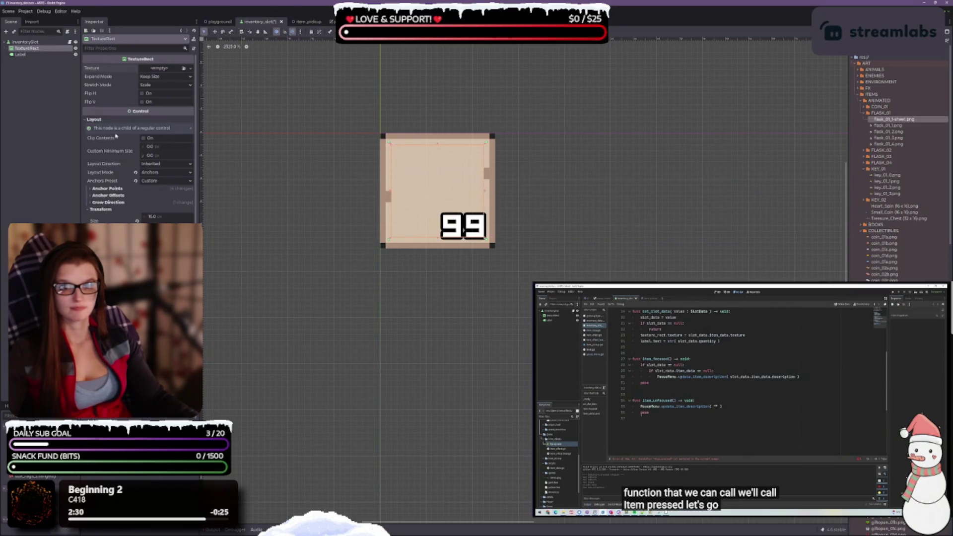
key("ctrl+s")
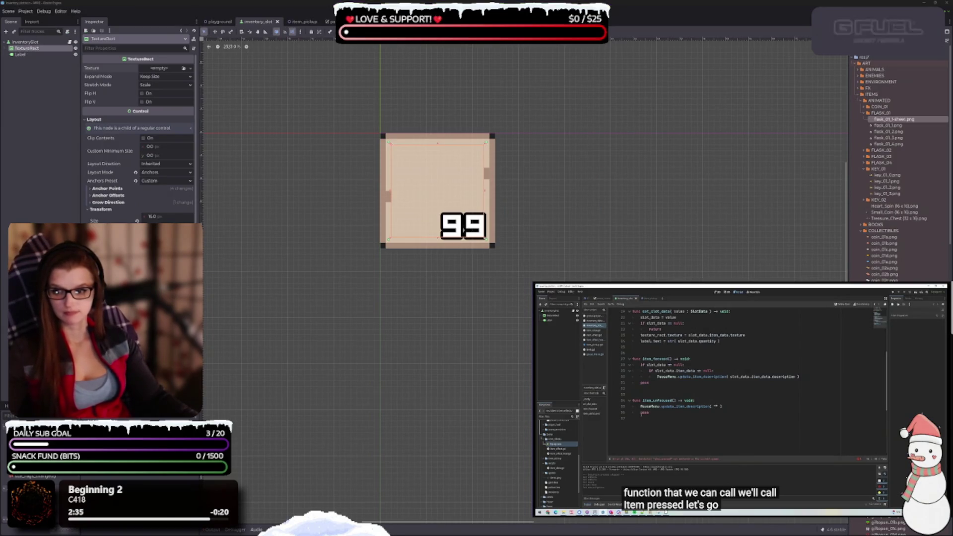
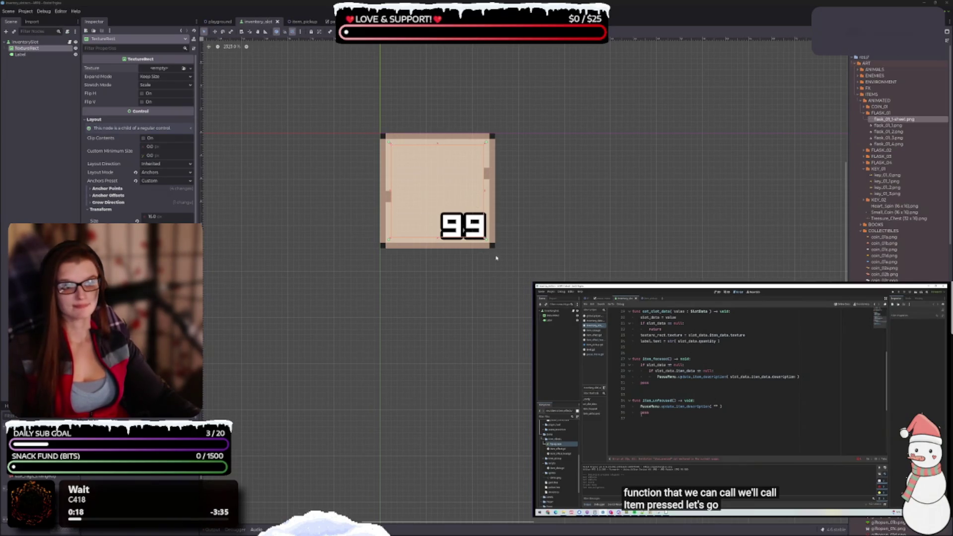
Try an AnimatedTexture with the flask sprite sheet on the slot icon, then clear it.
left_click_drag(493, 248, 497, 260)
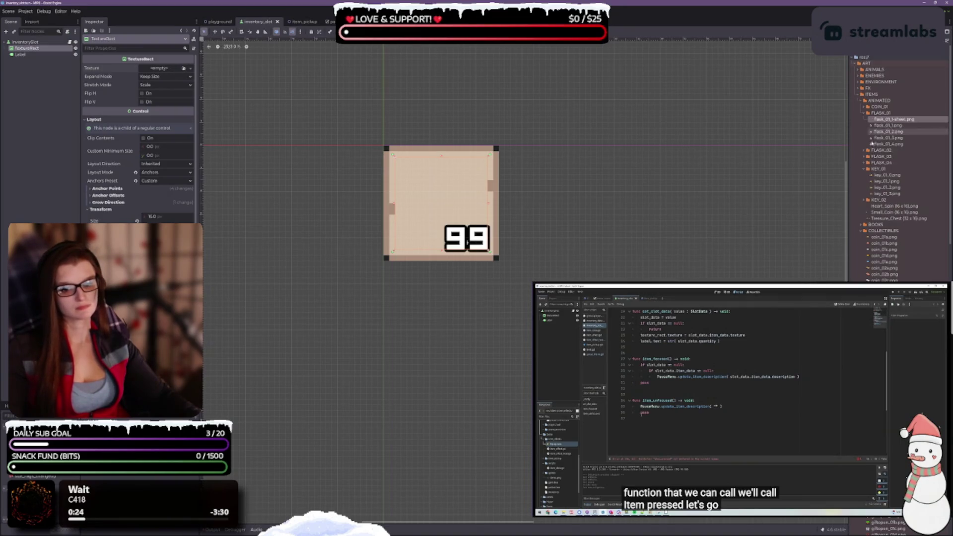
left_click(191, 68)
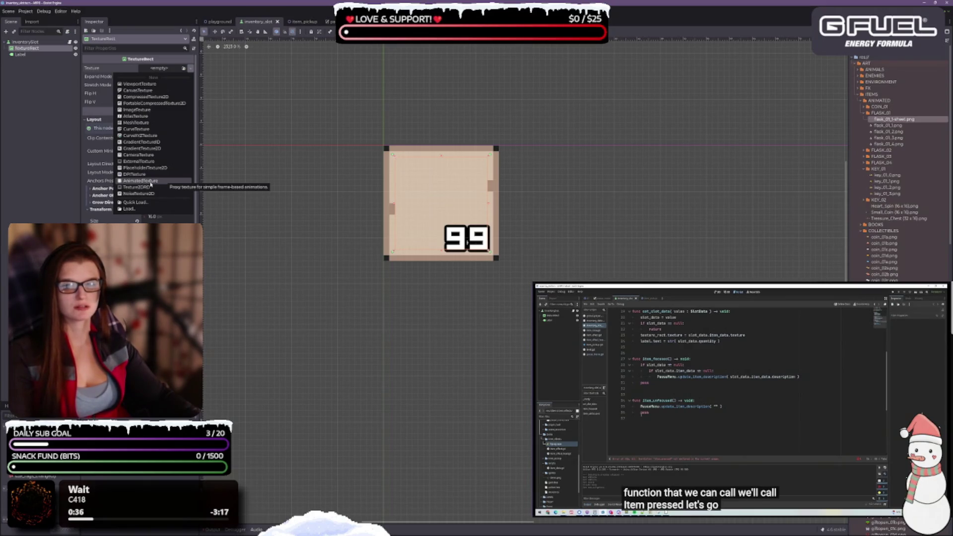
left_click(157, 182)
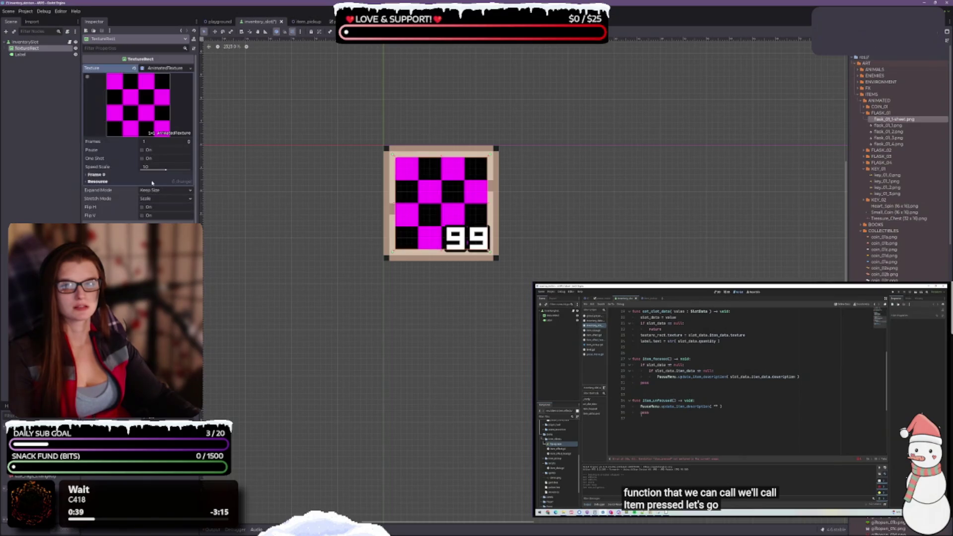
mouse_move(887, 120)
left_mouse_down()
mouse_move(152, 102)
mouse_move(149, 119)
mouse_move(163, 69)
mouse_move(226, 53)
mouse_move(166, 69)
left_mouse_up()
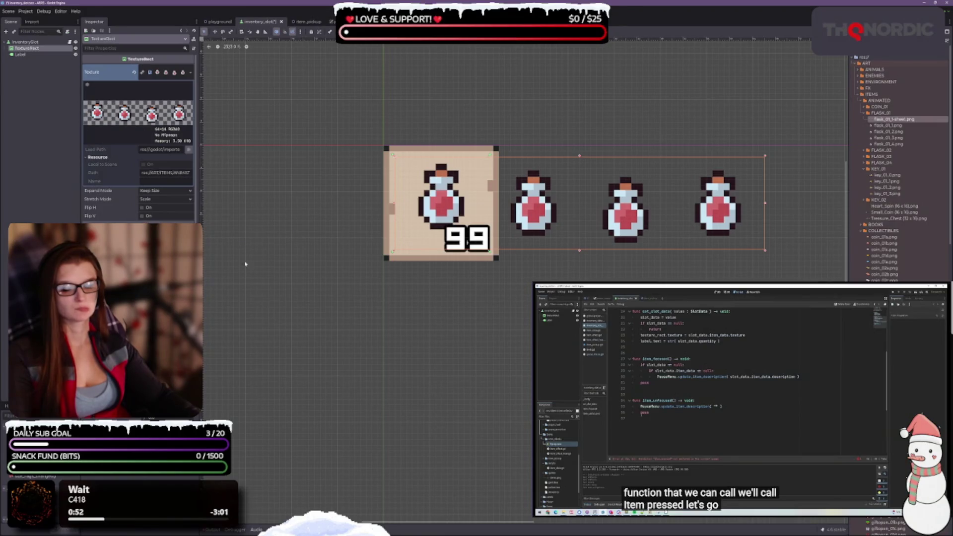
left_click(152, 73)
left_click(152, 73)
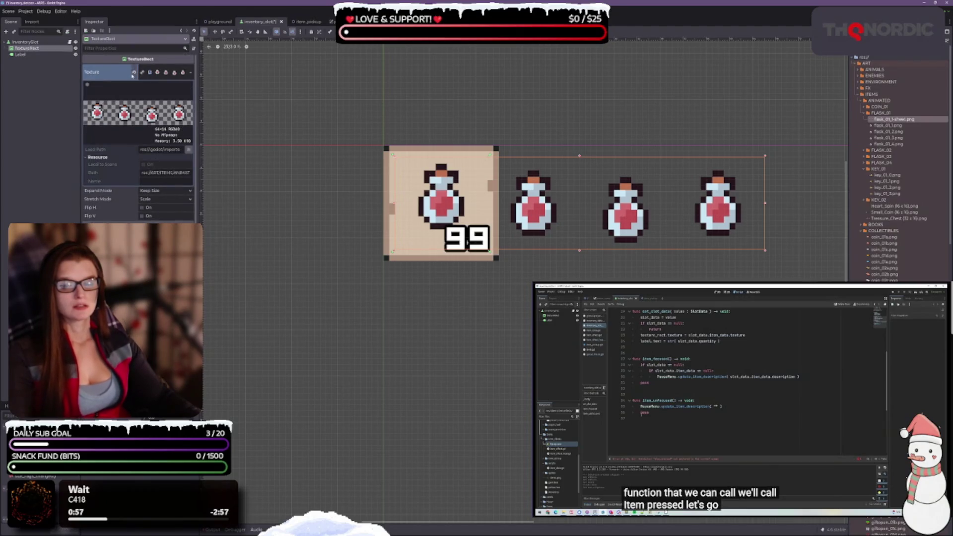
left_click(151, 73)
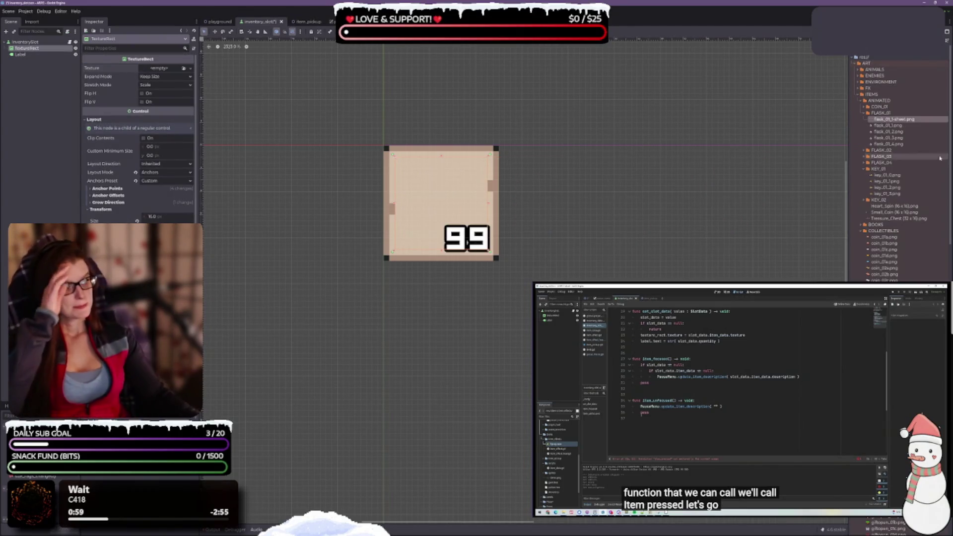
Set flask_01_1.png as the slot icon's texture and save the inventory slot scene.
left_click(876, 126)
left_click_drag(875, 125, 162, 70)
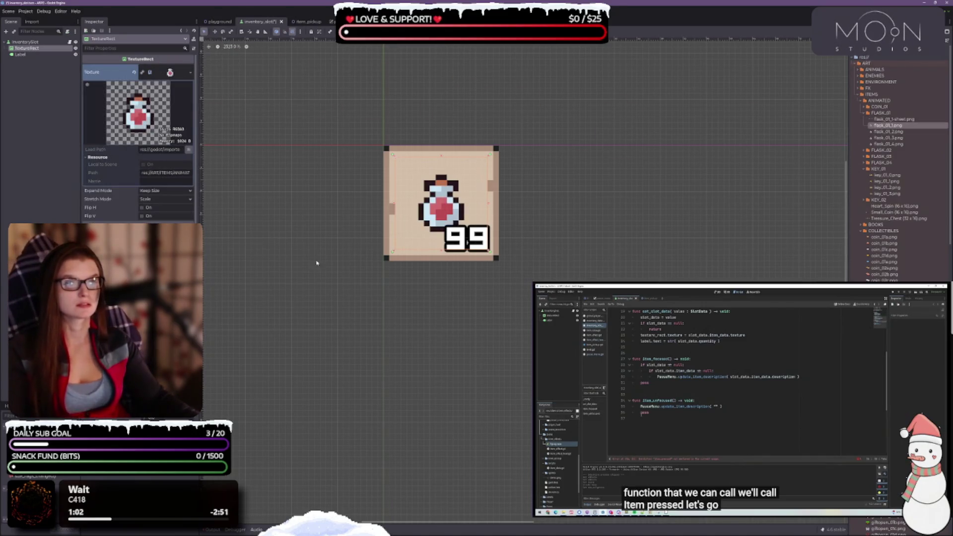
key("ctrl+s")
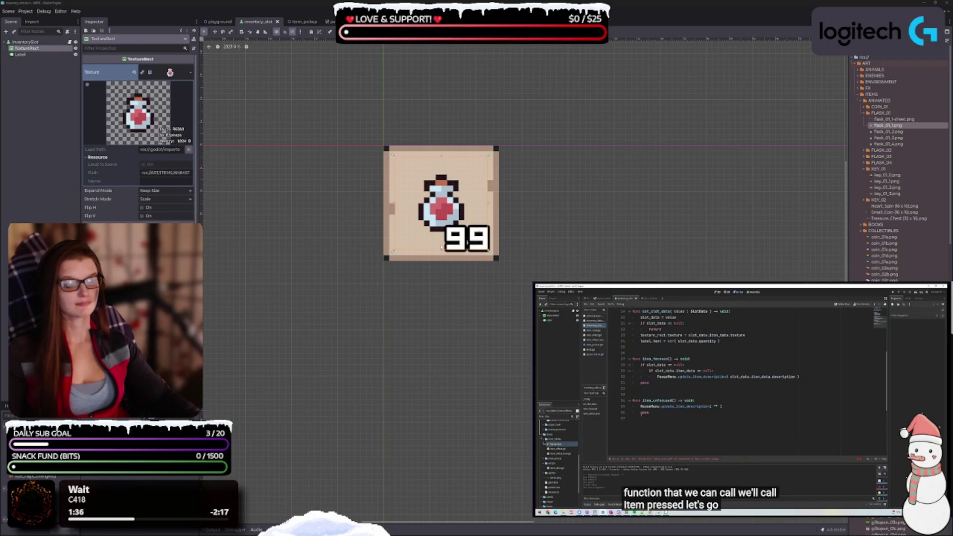
Stretch the potion icon taller from its top edge, undoing a corner resize first.
scroll(467, 210, "up", 3)
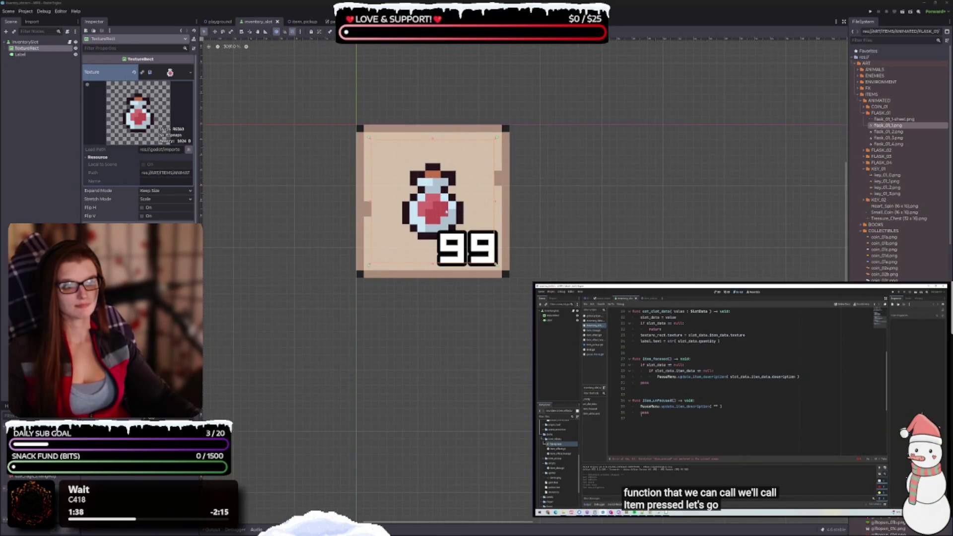
left_click_drag(372, 168, 381, 214)
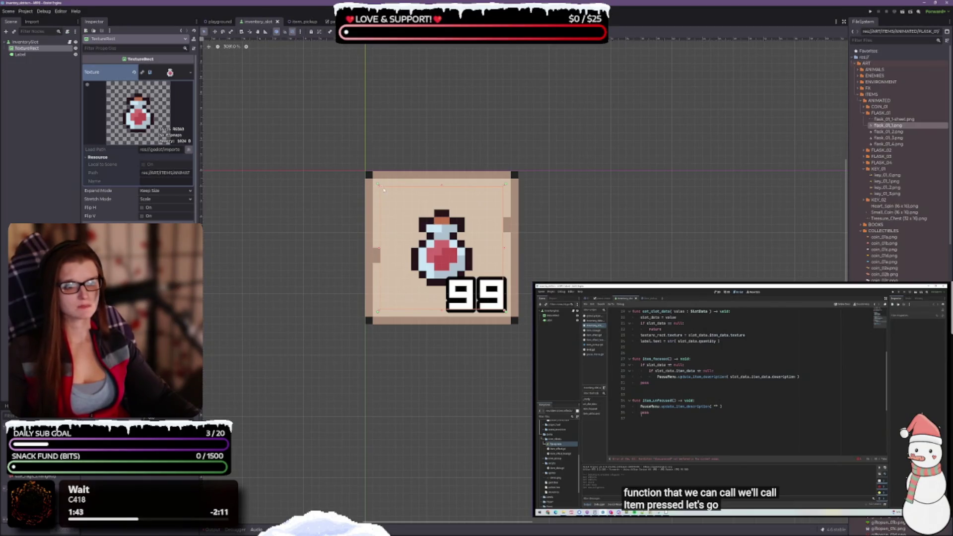
left_click_drag(379, 185, 372, 178)
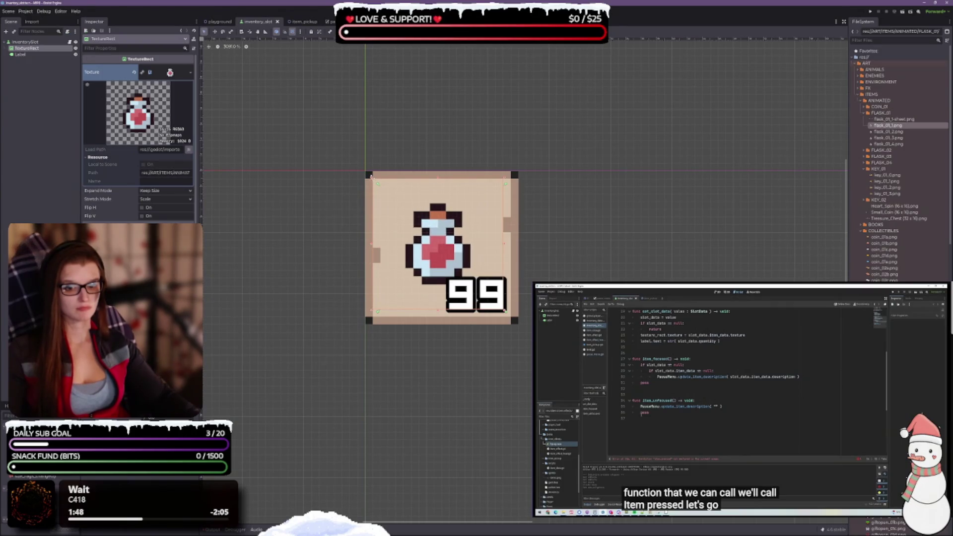
key("ctrl+z")
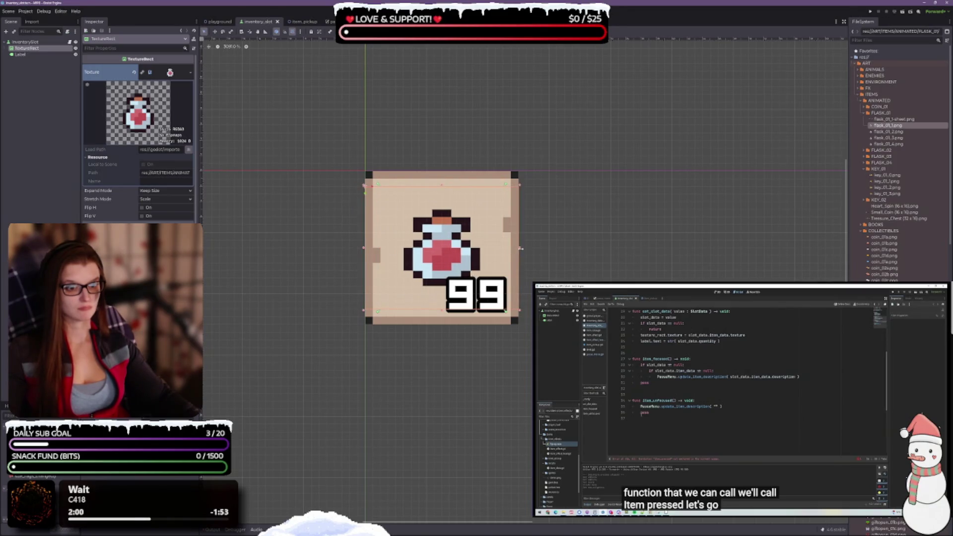
left_click_drag(441, 183, 442, 171)
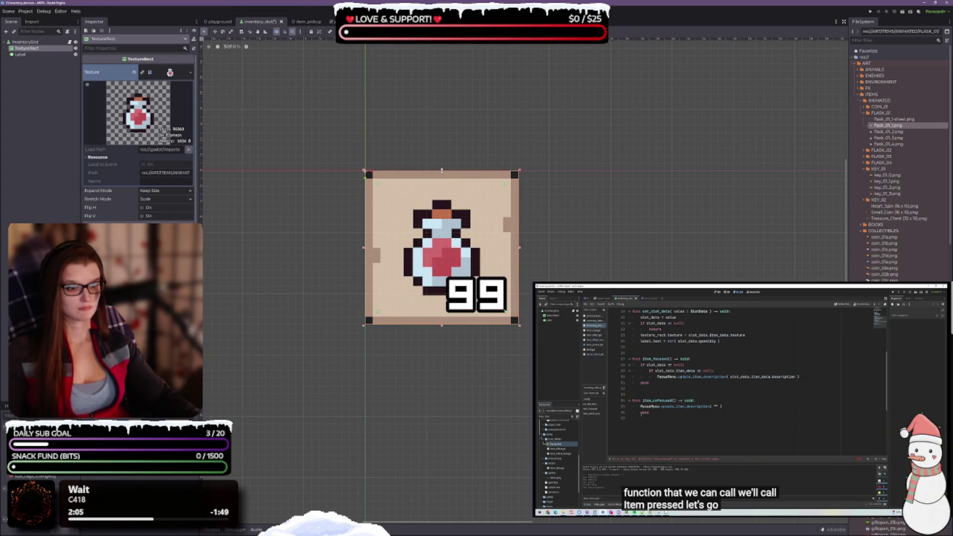
scroll(560, 247, "down", 5)
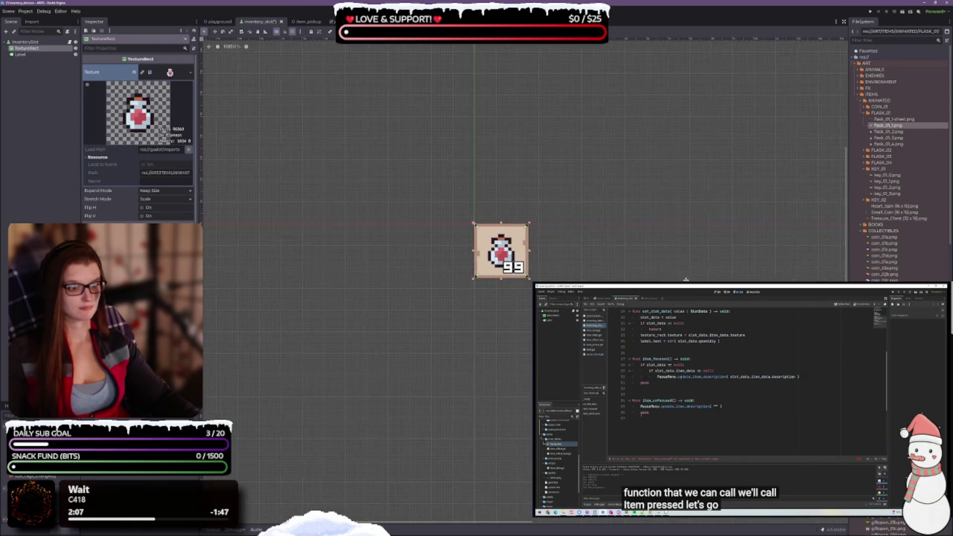
scroll(504, 236, "up", 2)
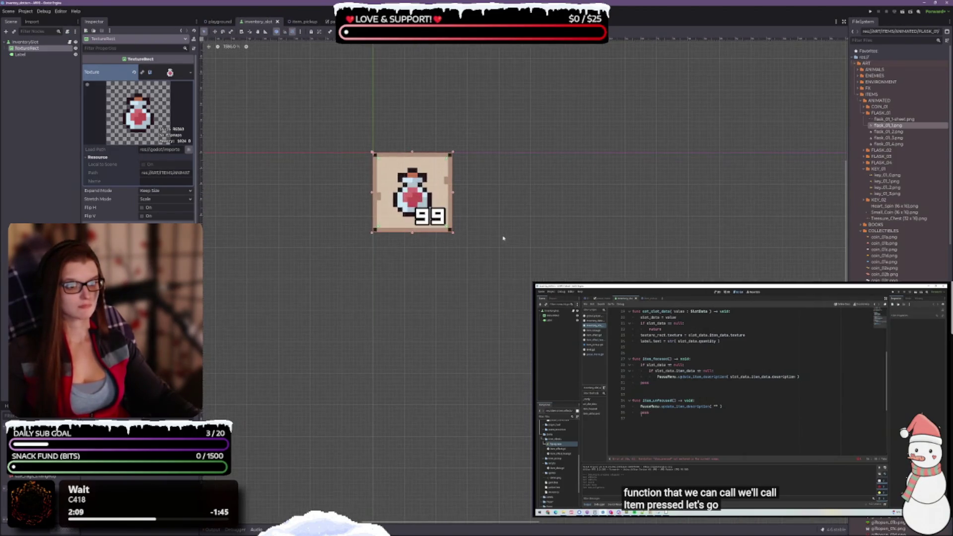
left_click(21, 55)
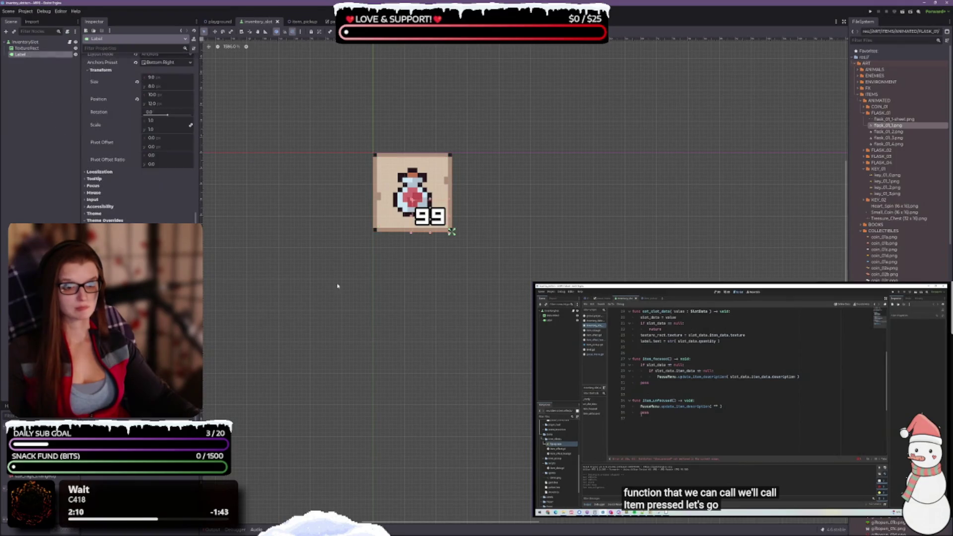
left_click(105, 221)
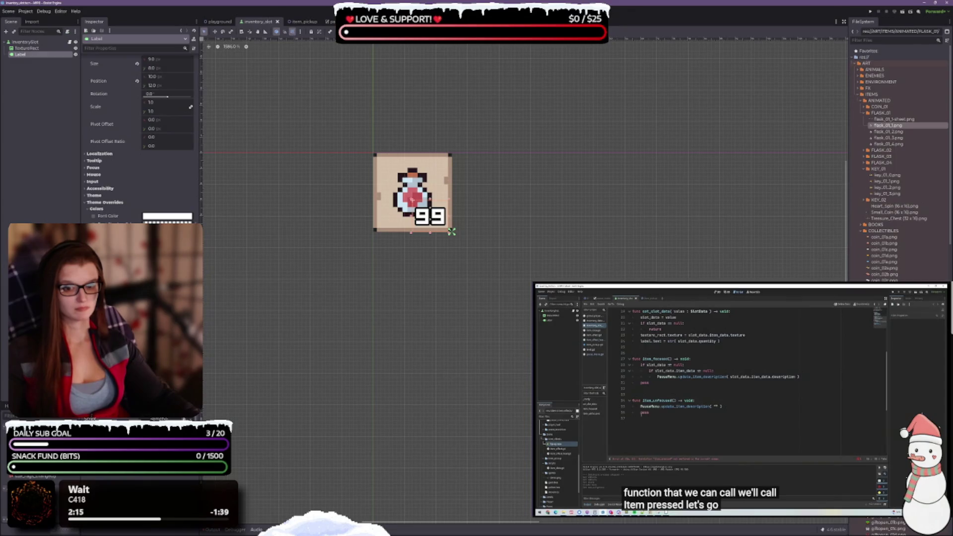
left_click_drag(452, 231, 451, 231)
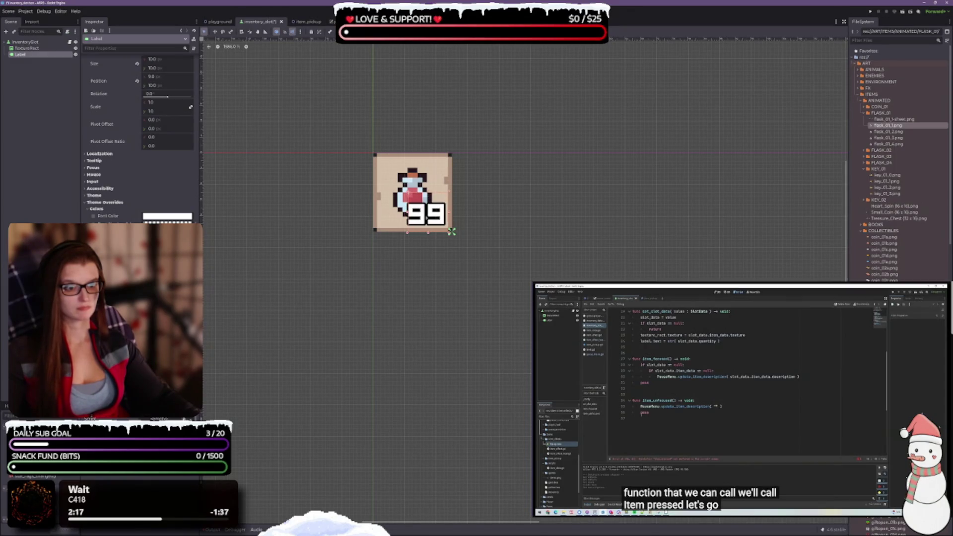
key("ctrl+s")
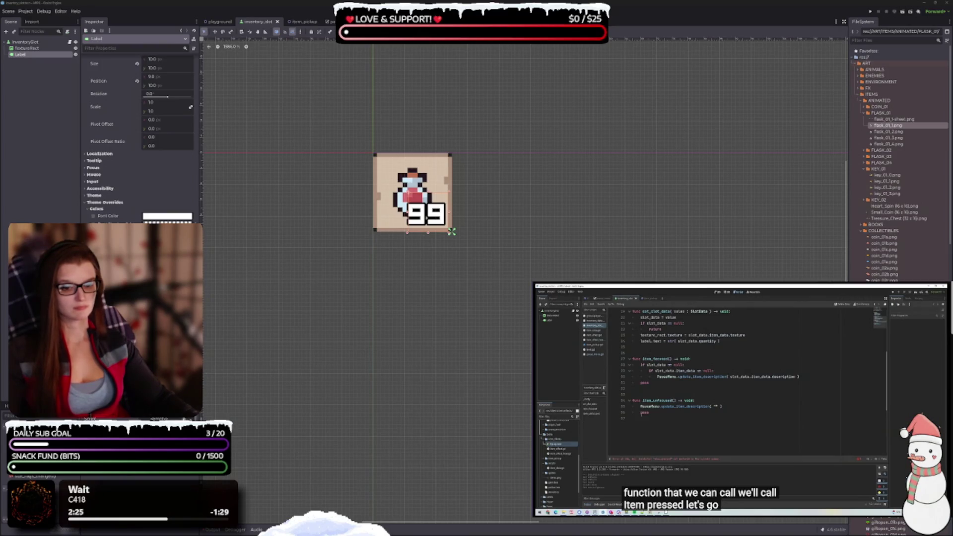
left_click_drag(407, 189, 413, 198)
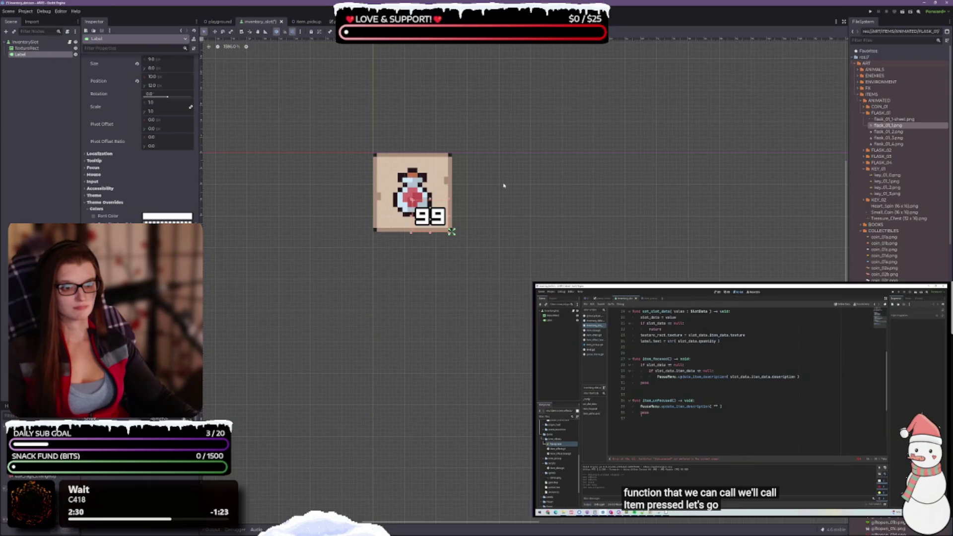
key("ctrl+s")
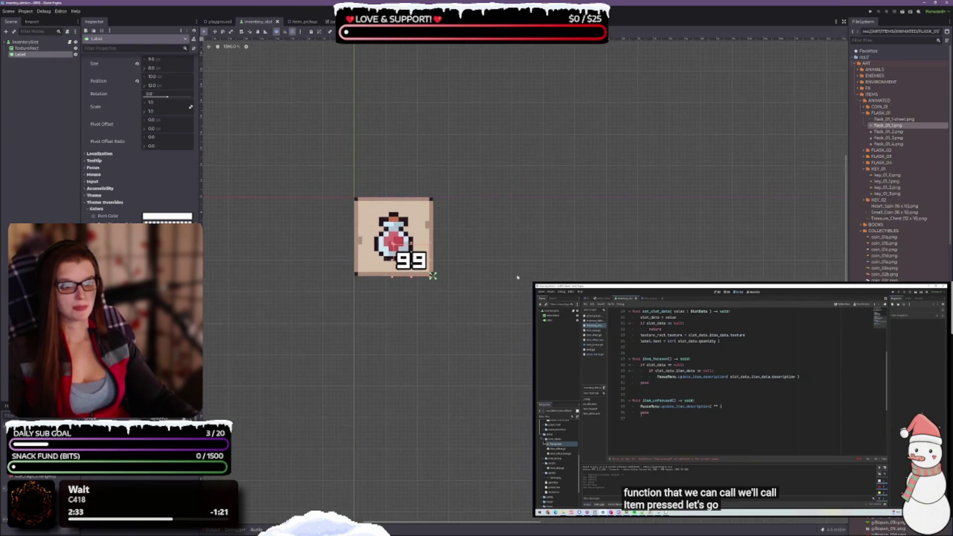
left_click(39, 49)
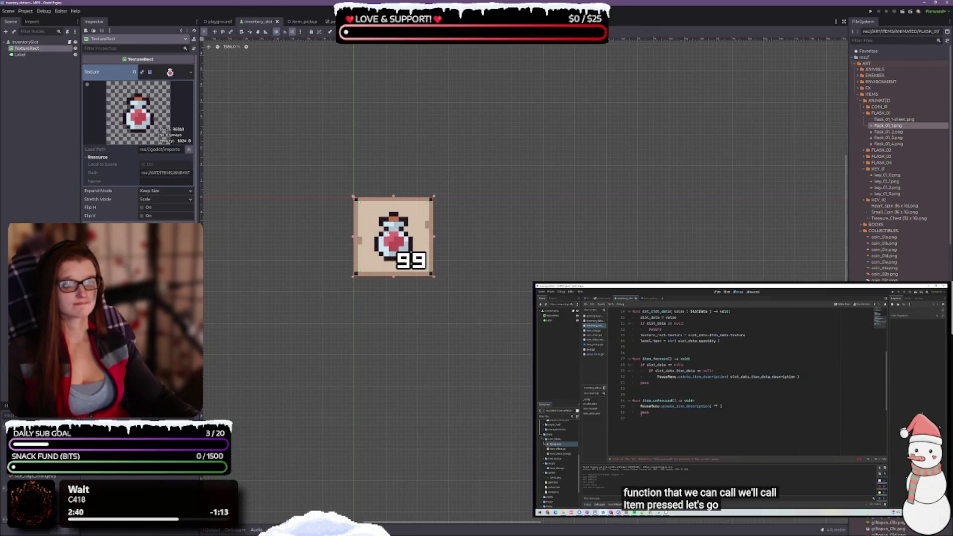
Adjust the potion icon's bottom-right corner and raise its bottom edge slightly, then deselect it.
scroll(397, 227, "up", 2)
scroll(398, 226, "up", 1)
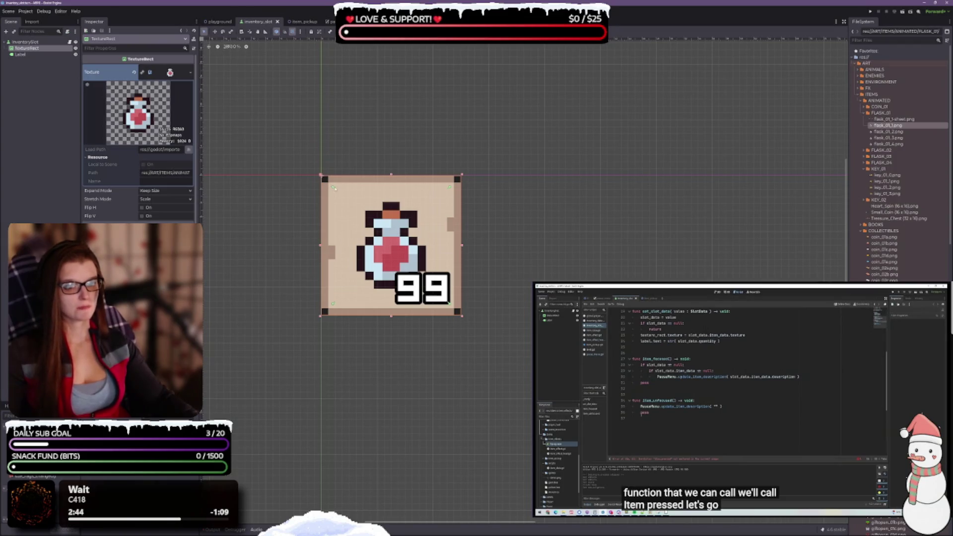
left_click(456, 194)
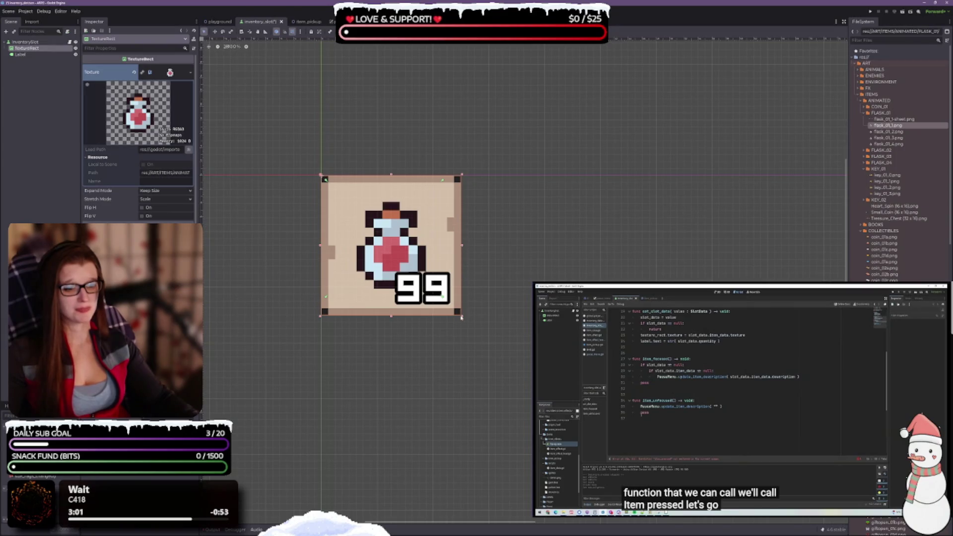
left_click_drag(462, 319, 456, 311)
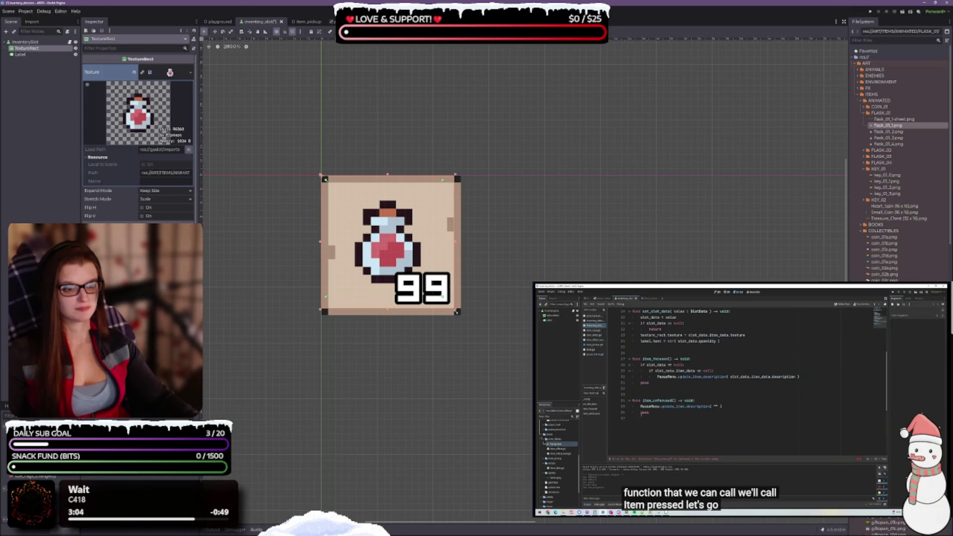
left_click_drag(457, 311, 457, 311)
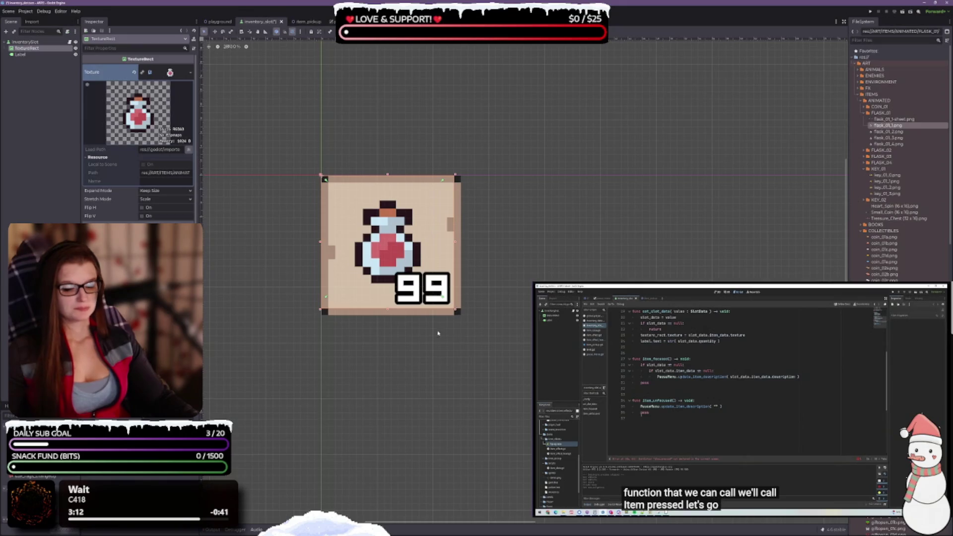
left_click_drag(388, 310, 388, 308)
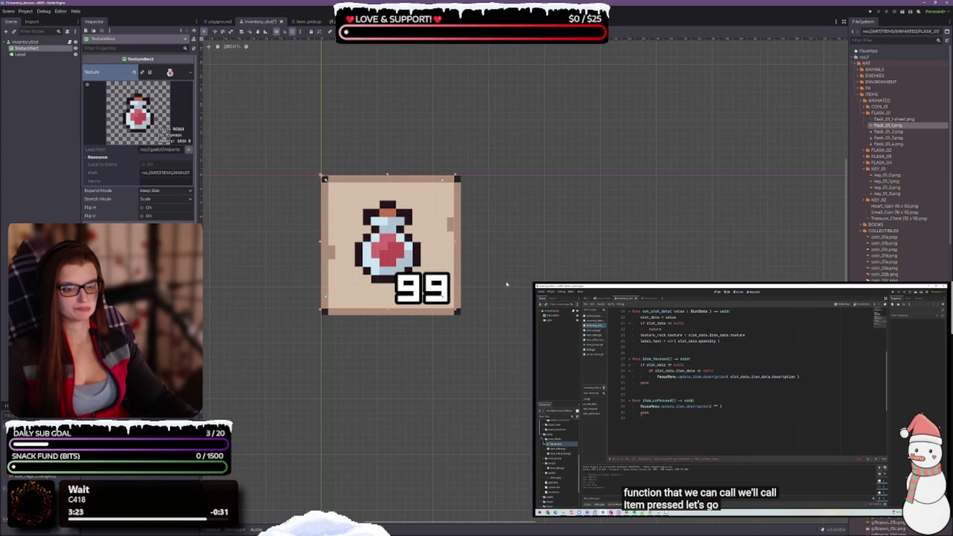
left_click(506, 284)
scroll(507, 283, "down", 5)
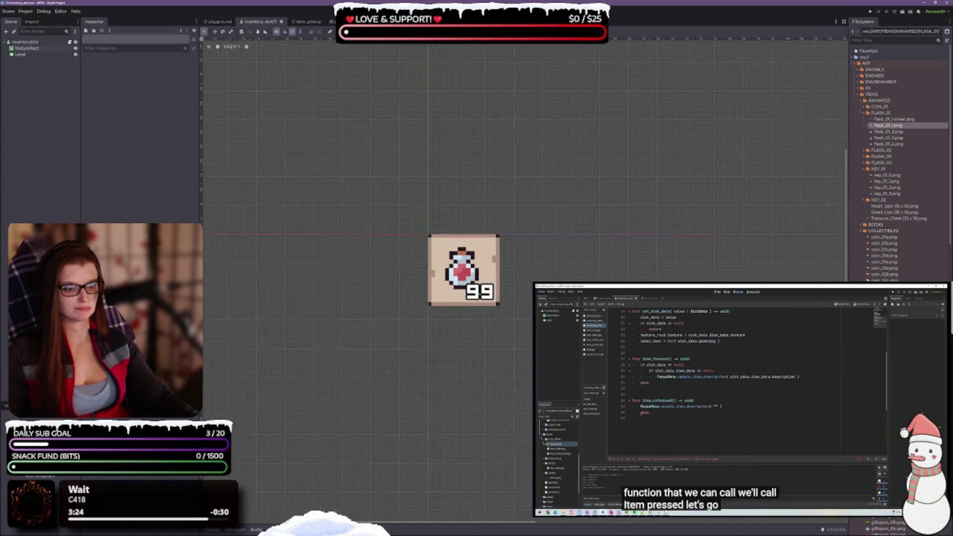
Try enlarging the 99 quantity label, undo it, and save the inventory slot scene.
key("ctrl+s")
scroll(577, 278, "down", 2)
scroll(528, 256, "up", 3)
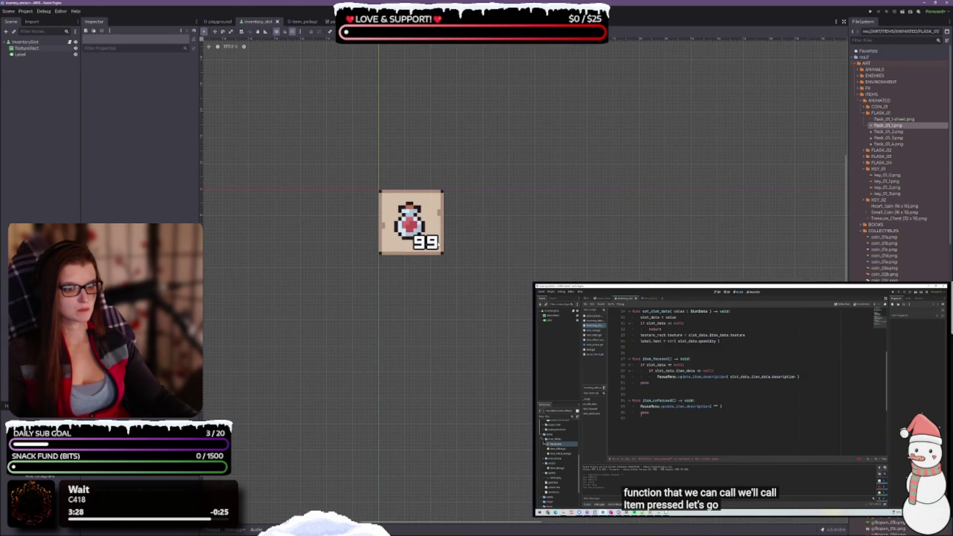
left_click(443, 255)
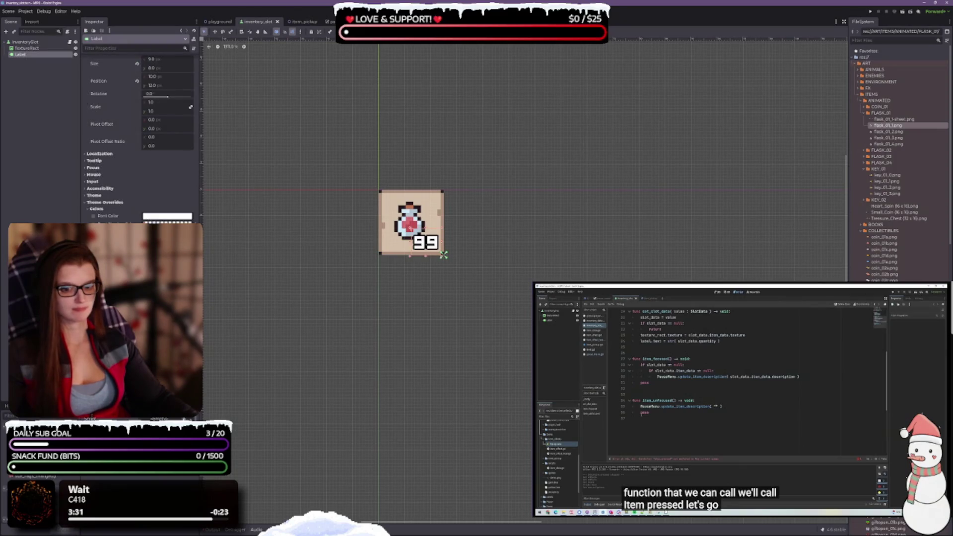
left_click_drag(412, 230, 409, 224)
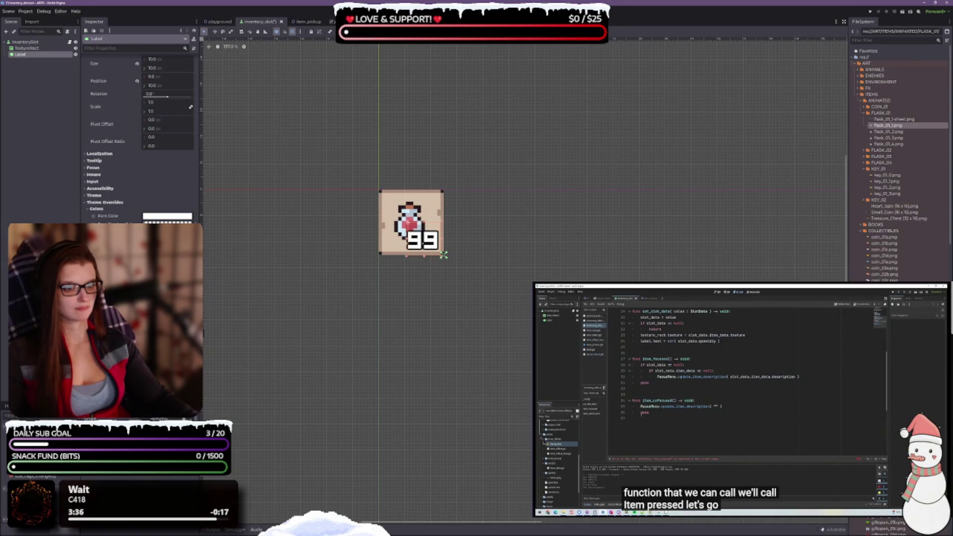
key("ctrl+z")
key("ctrl+s")
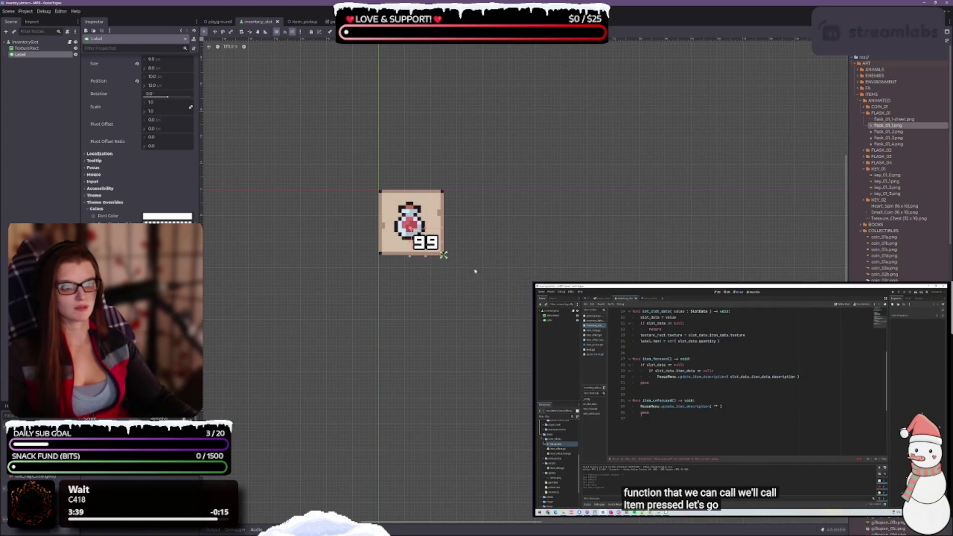
scroll(472, 273, "down", 2)
left_click(481, 237)
Select the TextureRect and flask_01_1-sheet.png, then move from pause_menu to the item_pickup scene.
left_click(26, 48)
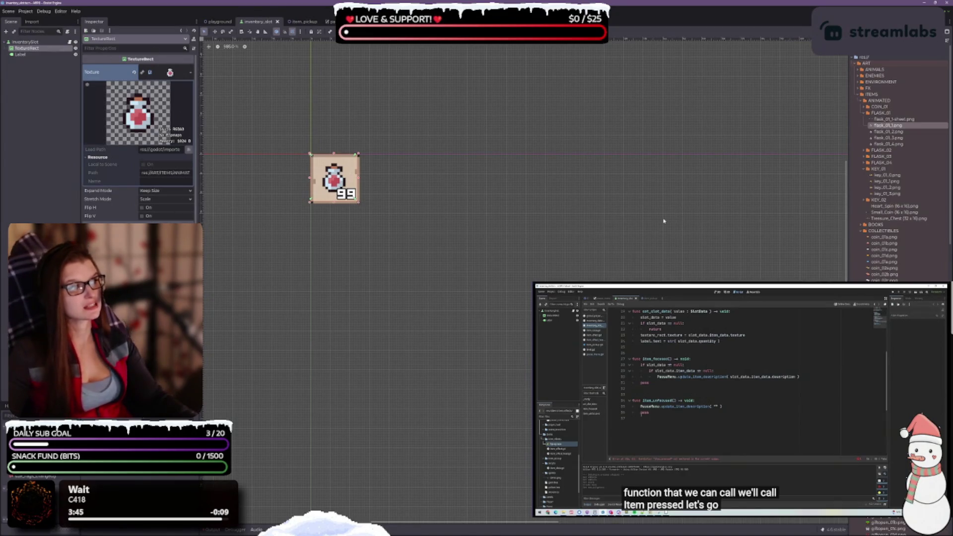
left_click(896, 120)
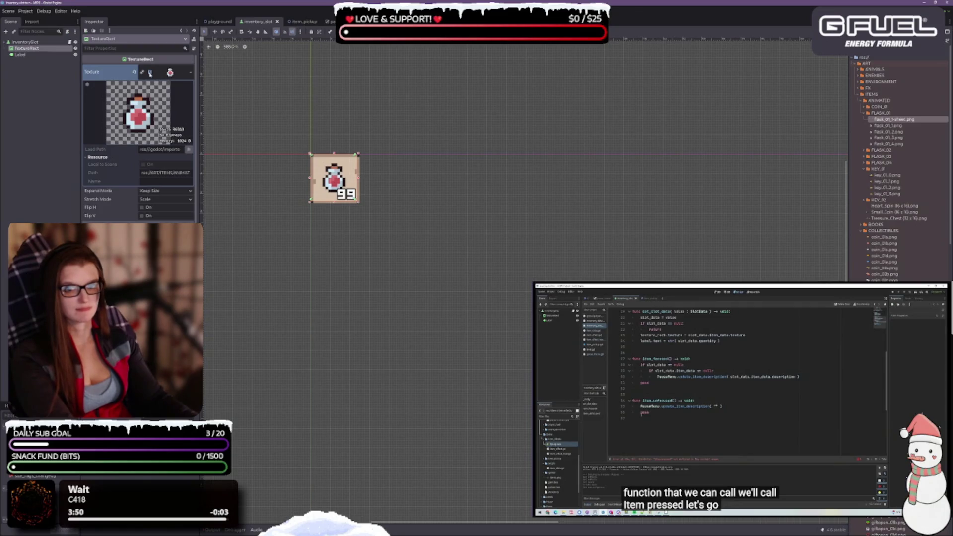
scroll(214, 89, "up", 2)
scroll(214, 89, "left", 3)
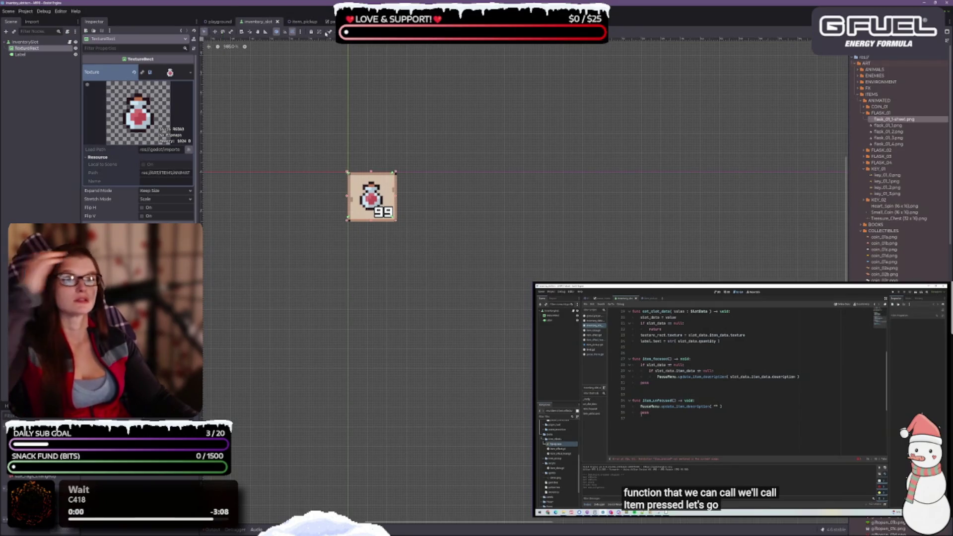
left_click(331, 22)
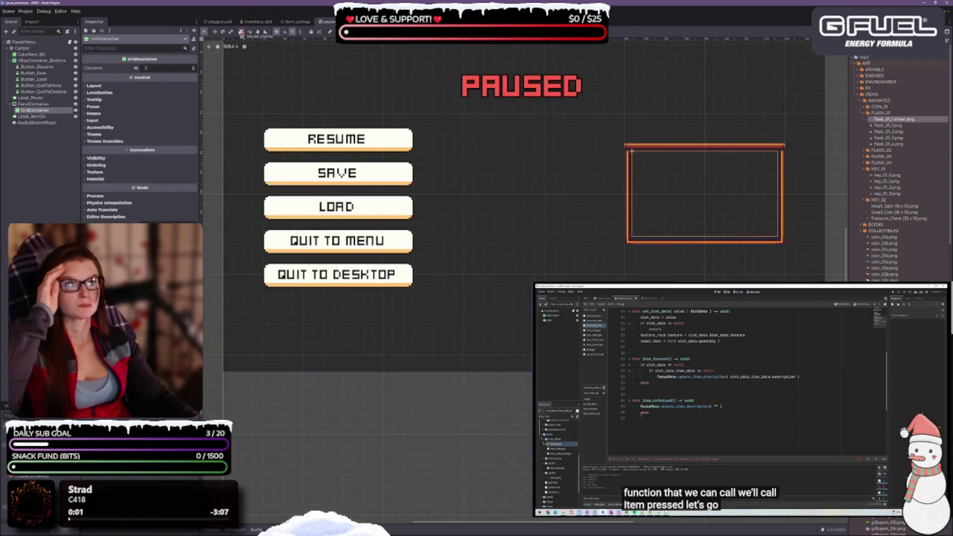
left_click_drag(239, 25, 240, 25)
left_click(328, 22)
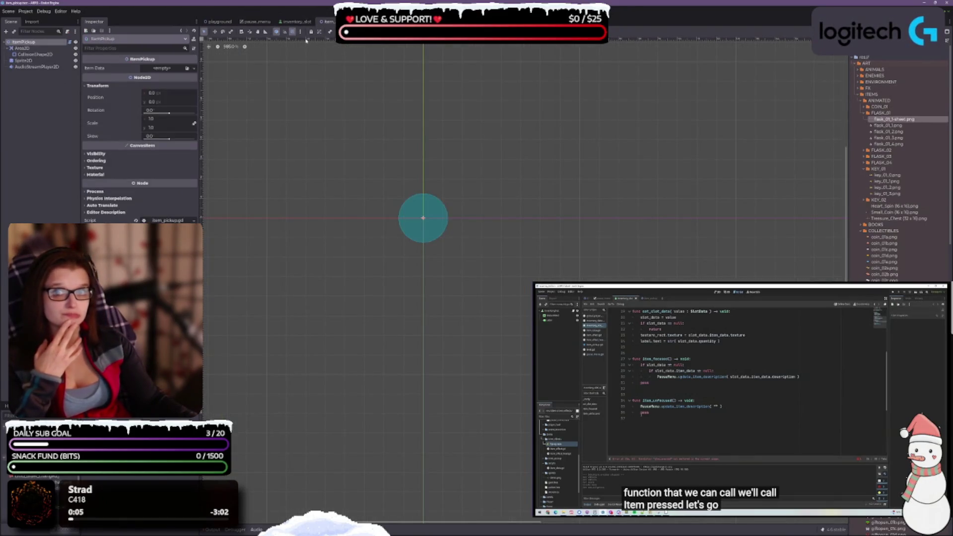
Inspect the item pickup's Sprite2D, briefly checking the inventory_slot scene and CollisionShape2D.
left_click(21, 60)
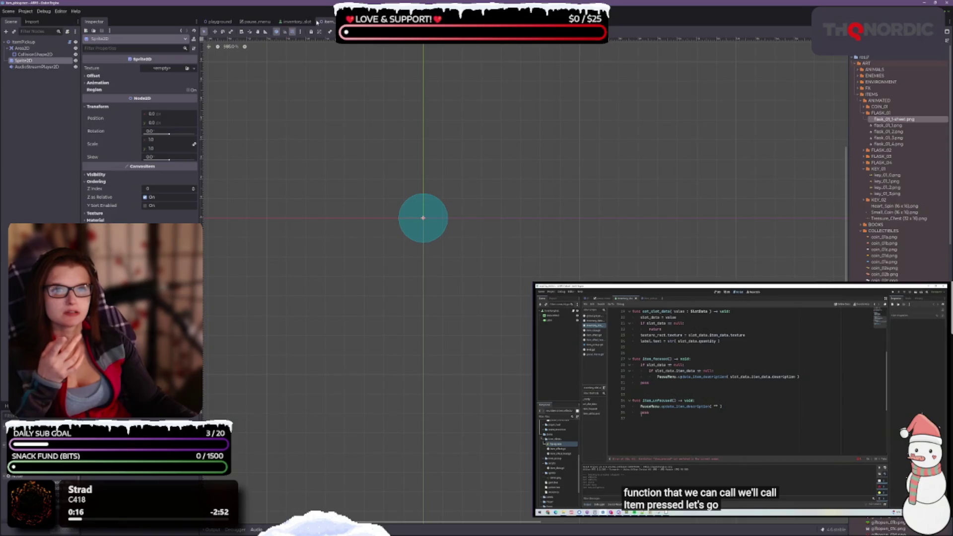
left_click(297, 23)
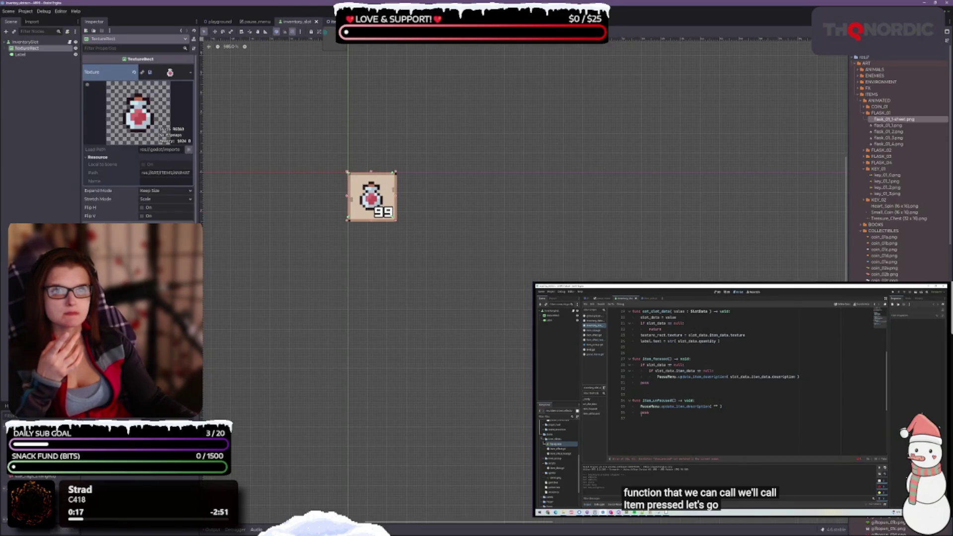
left_click(328, 22)
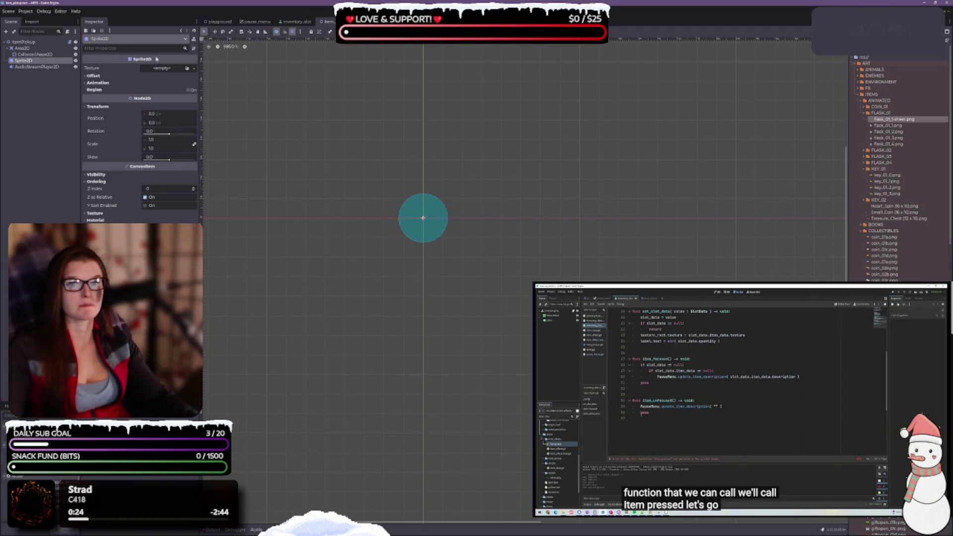
left_click(37, 54)
left_click(38, 61)
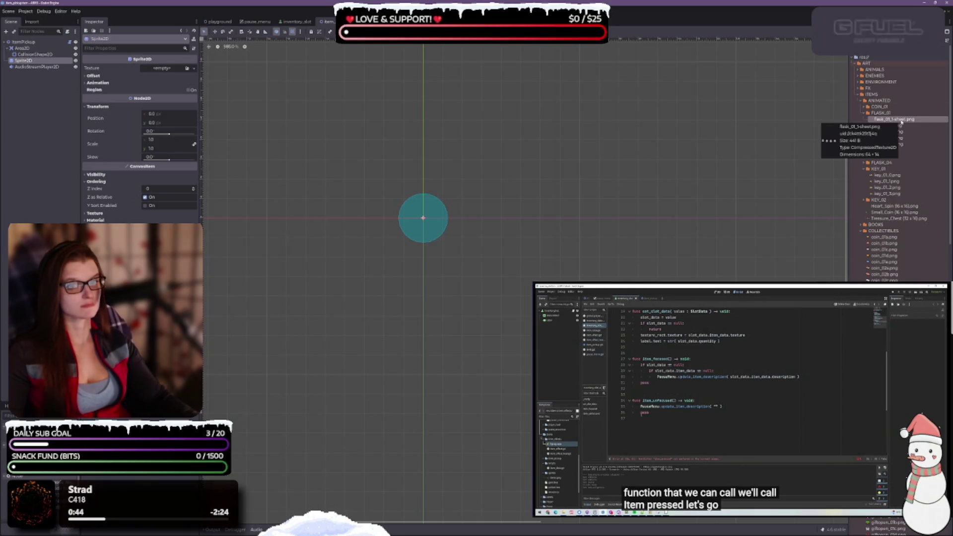
Give the Sprite2D a new AtlasTexture using flask_01_1-sheet.png and set Hframes to 4.
left_click(194, 69)
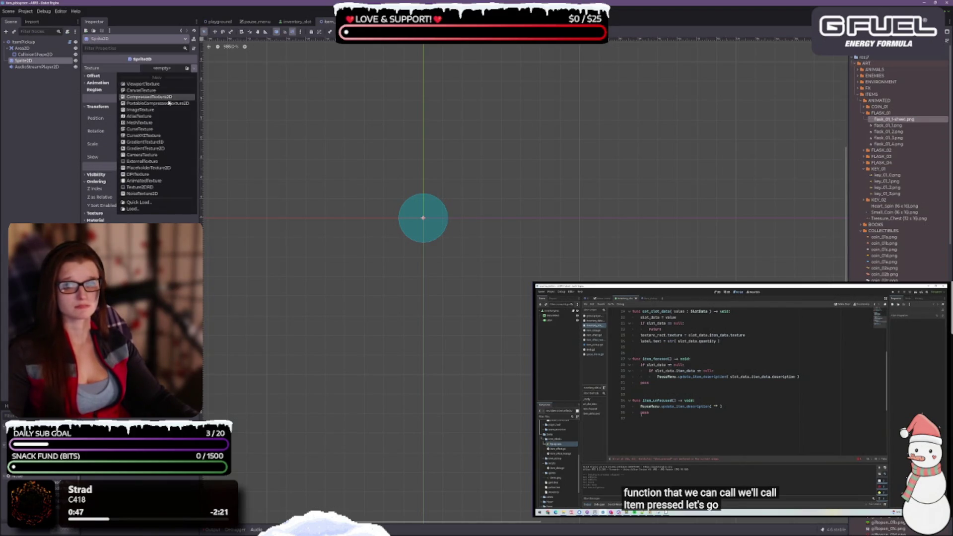
left_click(148, 117)
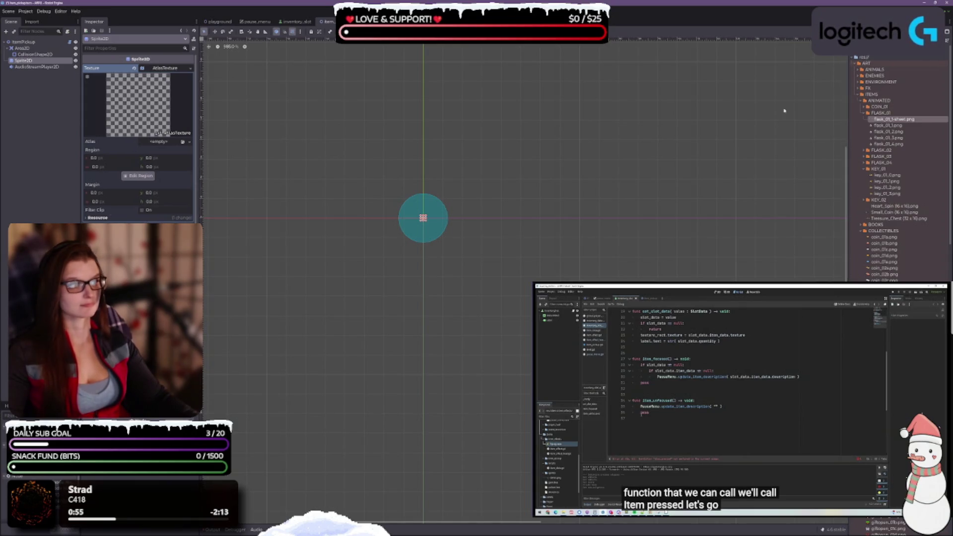
mouse_move(897, 119)
left_mouse_down()
mouse_move(223, 98)
mouse_move(167, 72)
left_mouse_up()
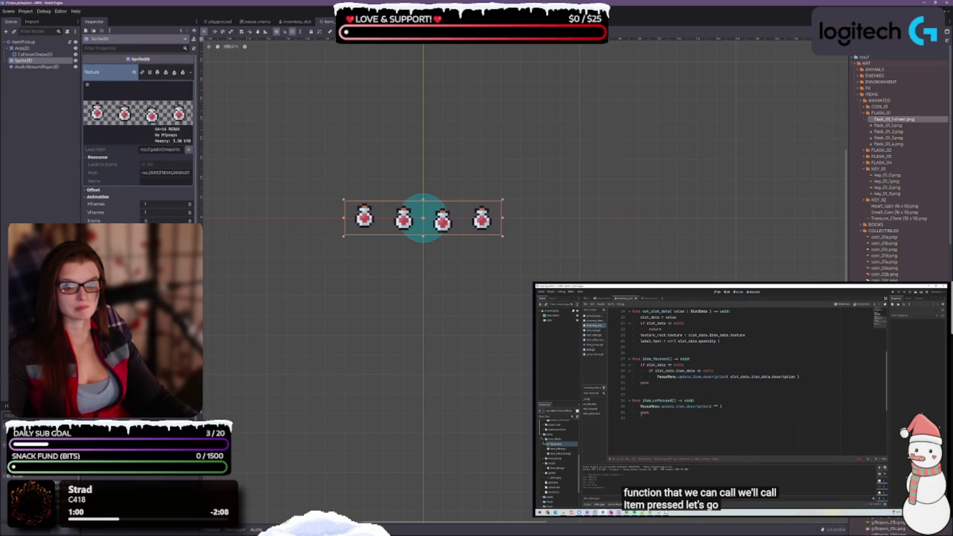
left_click(189, 203)
left_click(189, 203)
left_click(190, 203)
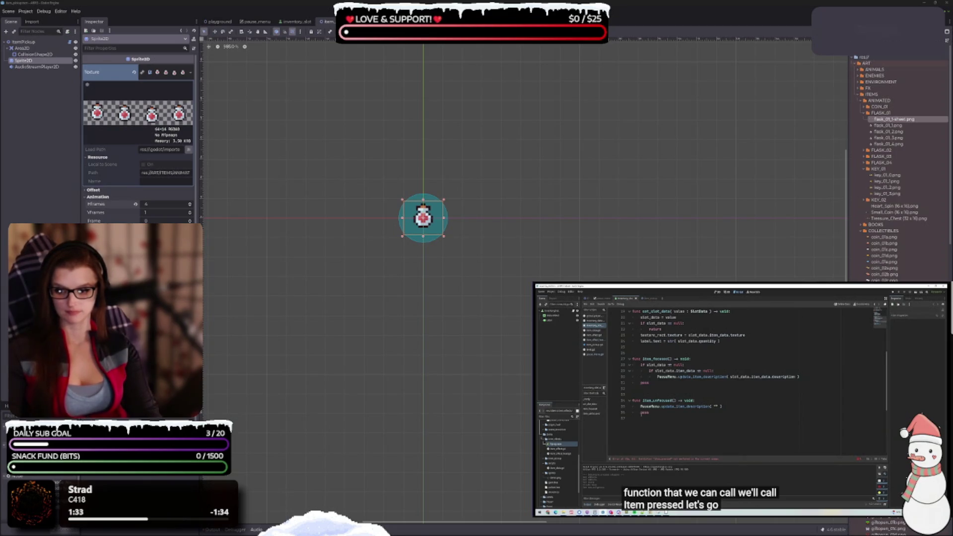
Preview frame 1, return the sprite to frame 0, save the item pickup scene, and run the game.
scroll(430, 218, "up", 2)
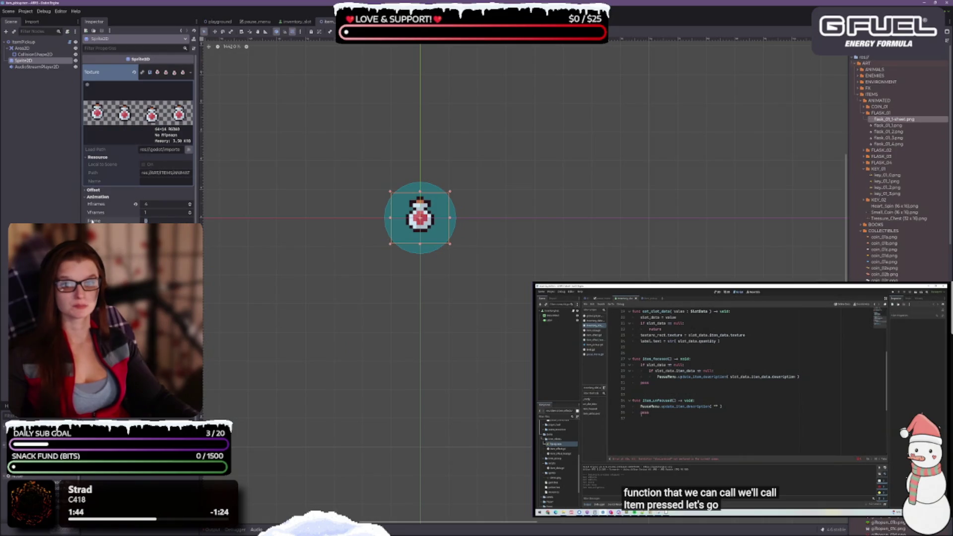
left_click(190, 219)
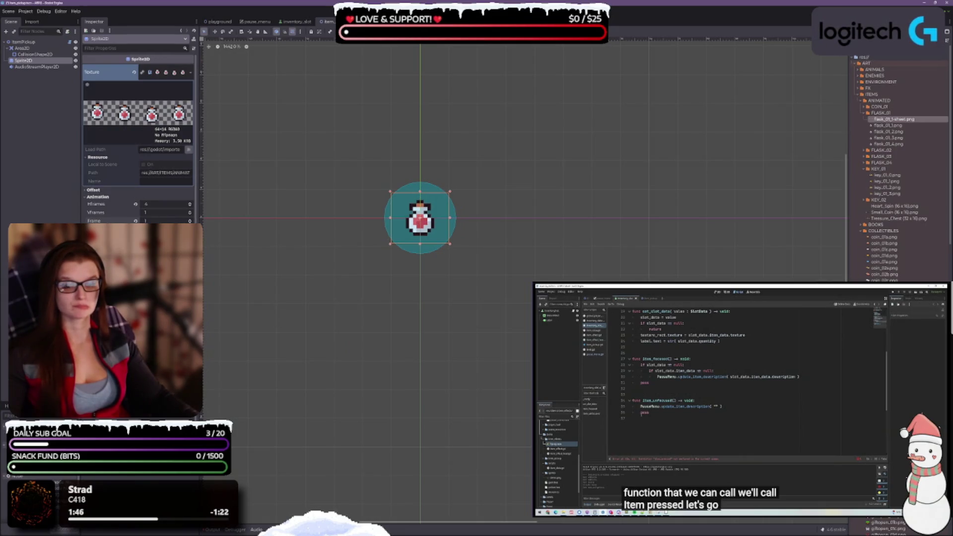
left_click(190, 222)
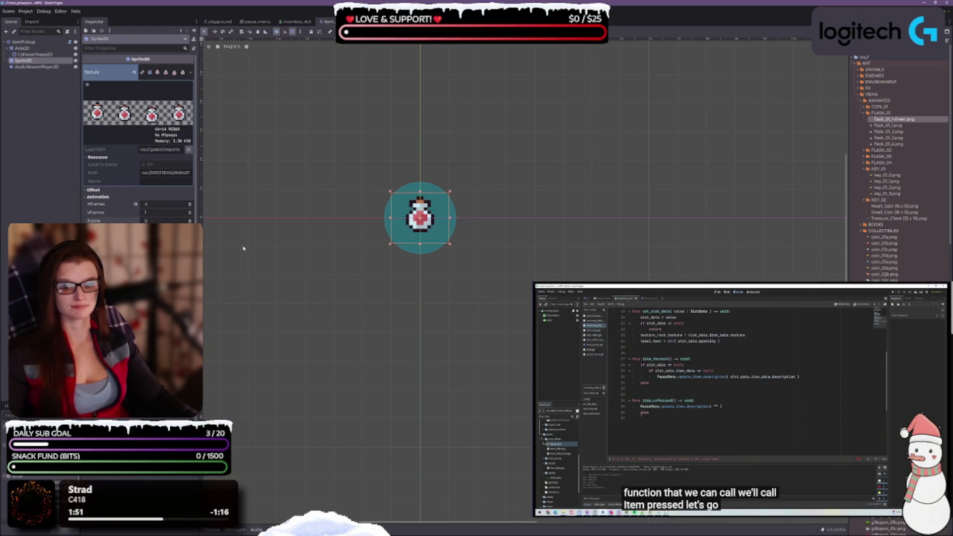
key("ctrl+s")
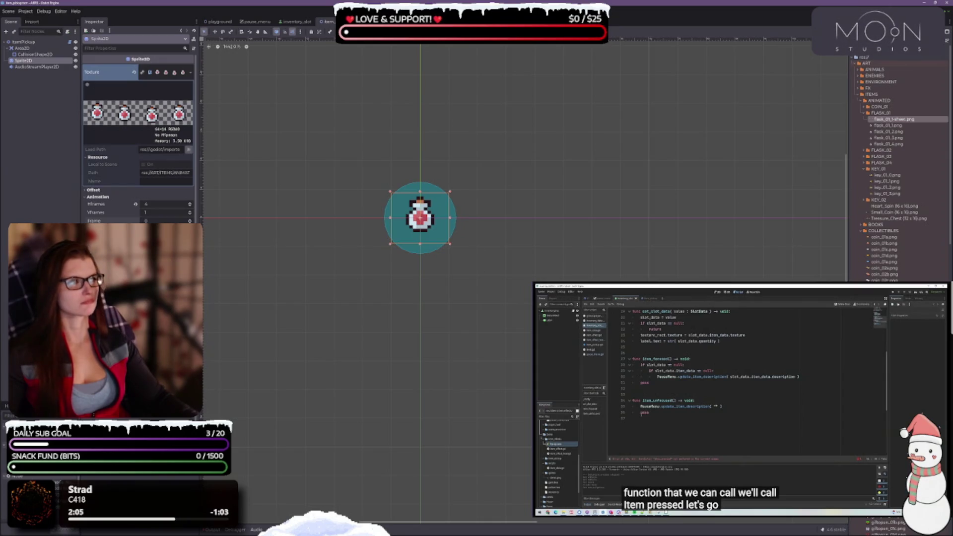
key("F5")
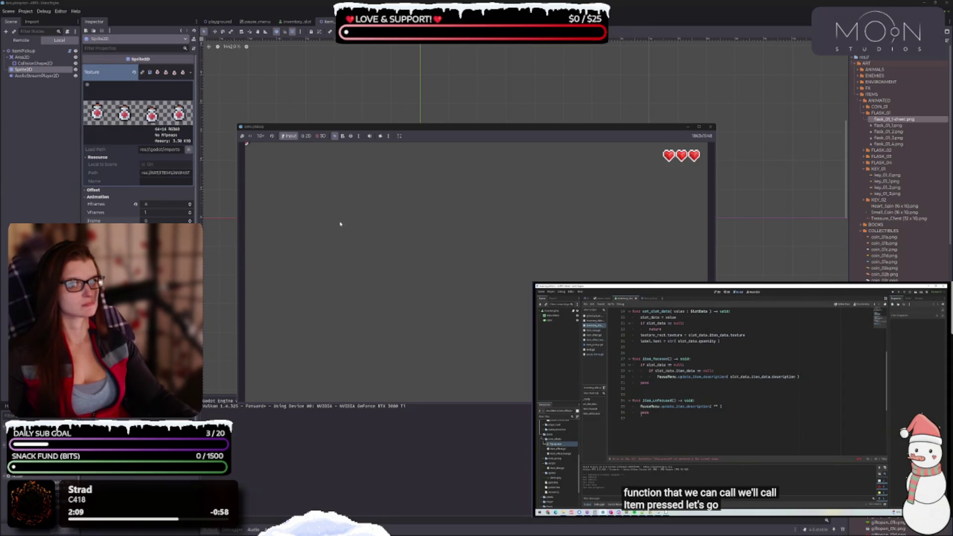
left_click(711, 127)
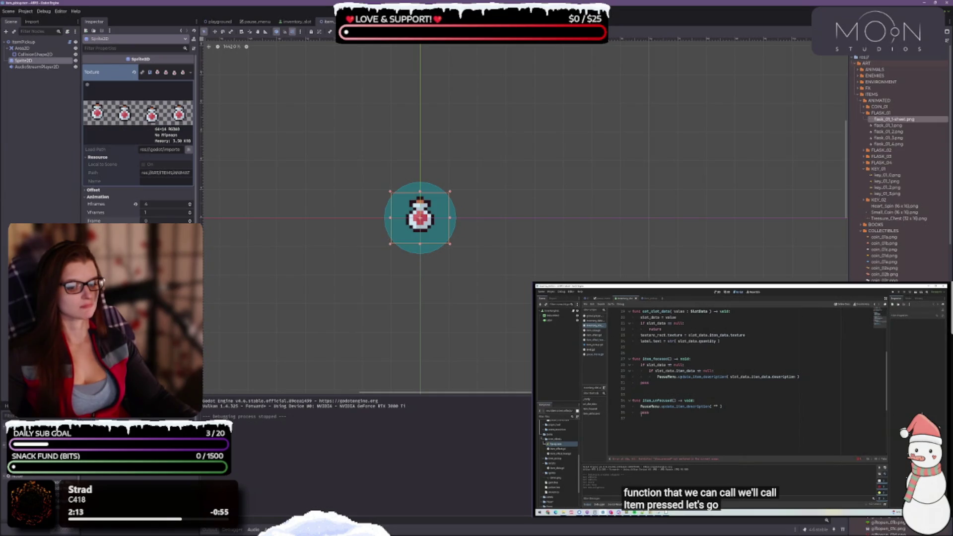
left_click(209, 529)
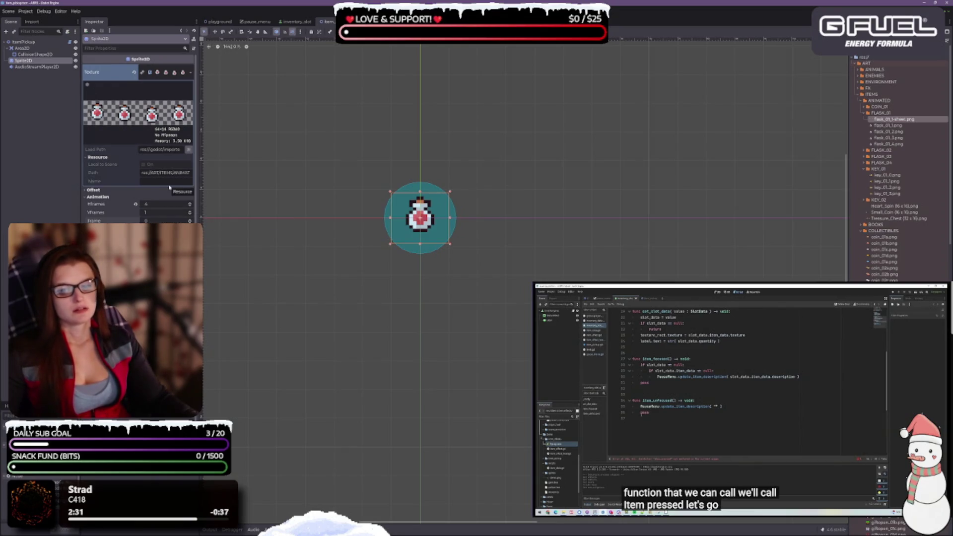
left_click(134, 72)
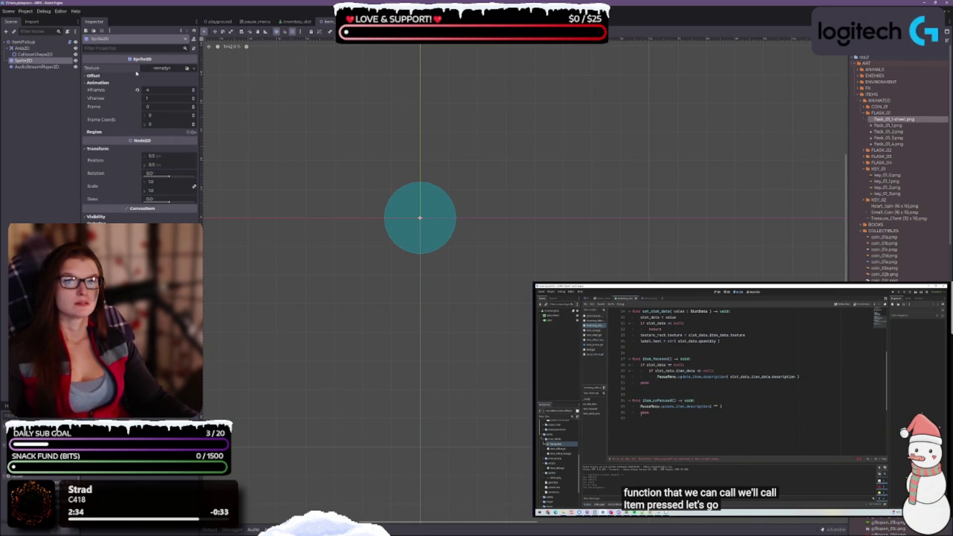
left_click(193, 69)
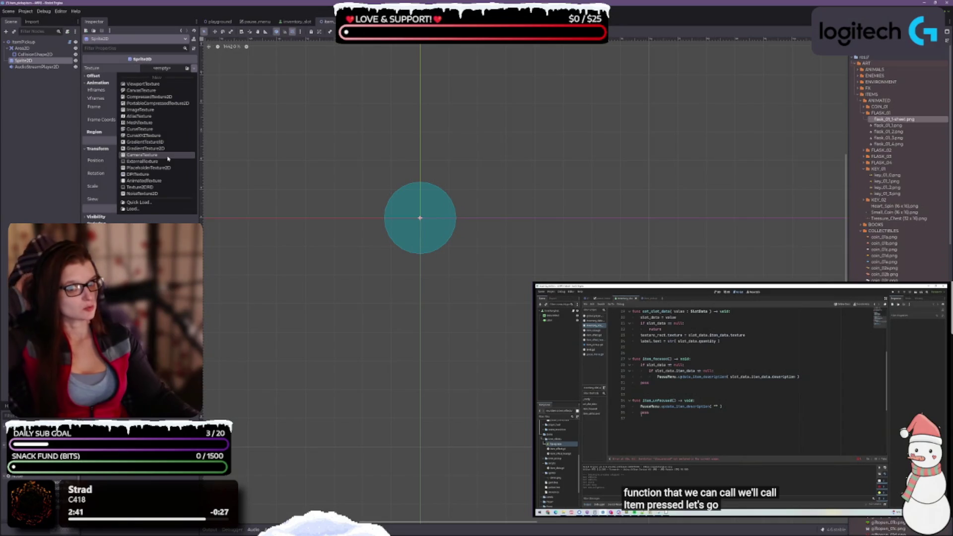
left_click(155, 182)
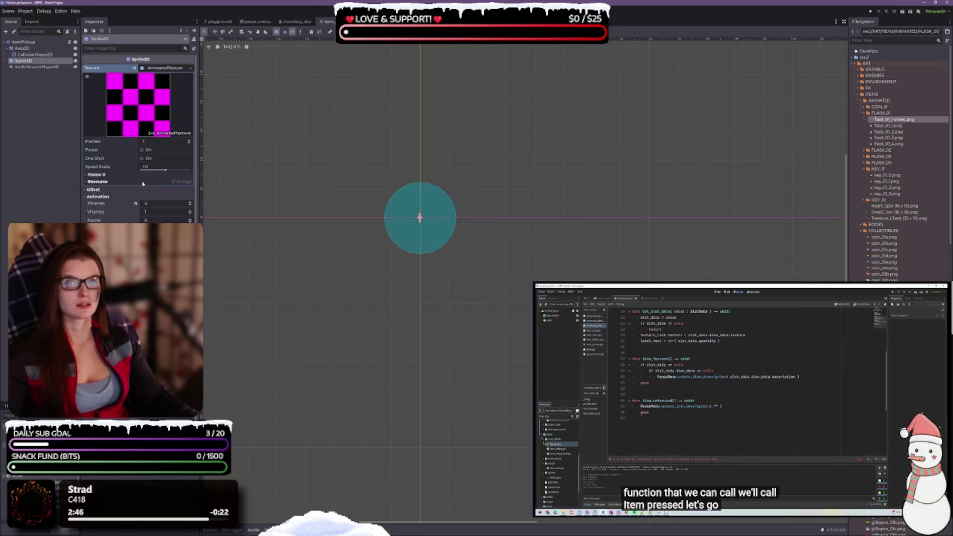
left_click(898, 127)
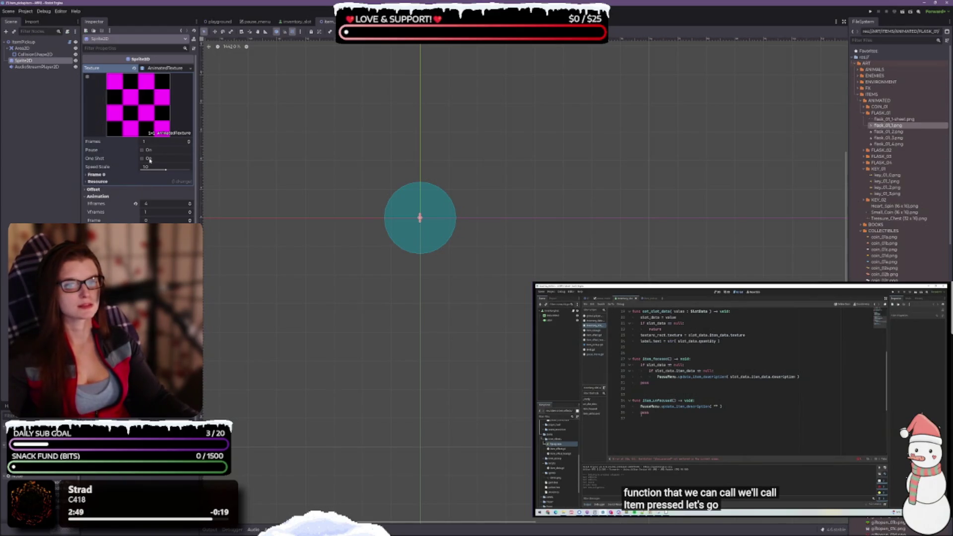
left_click(96, 174)
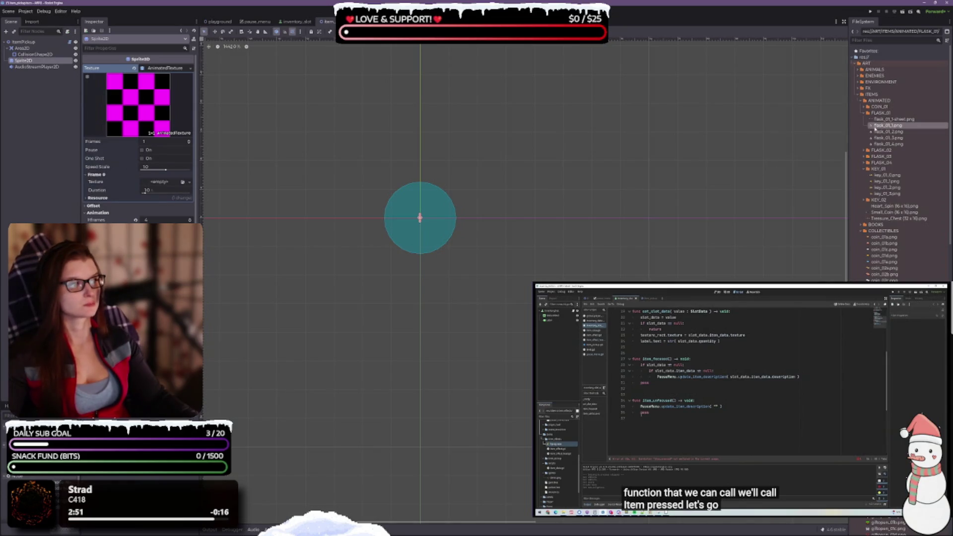
left_click_drag(873, 126, 168, 184)
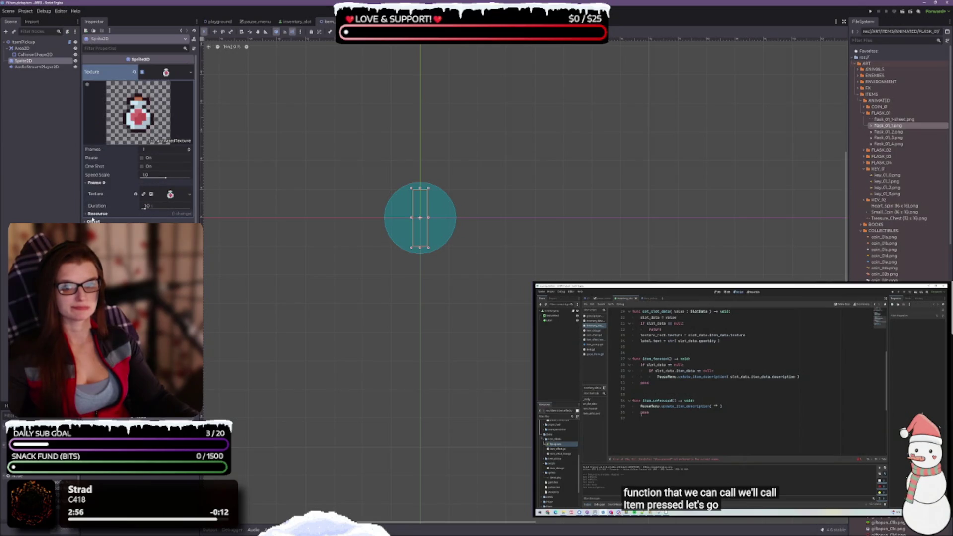
left_click(189, 150)
left_click(189, 150)
left_click(189, 150)
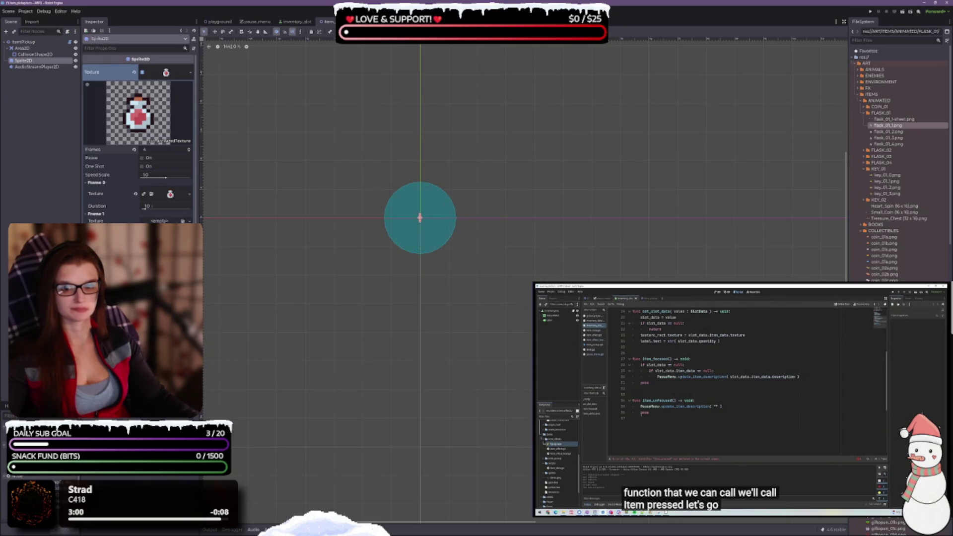
left_click(898, 132)
left_click_drag(900, 136, 166, 221)
mouse_move(901, 138)
left_mouse_down()
mouse_move(744, 181)
mouse_move(208, 253)
mouse_move(169, 224)
left_mouse_up()
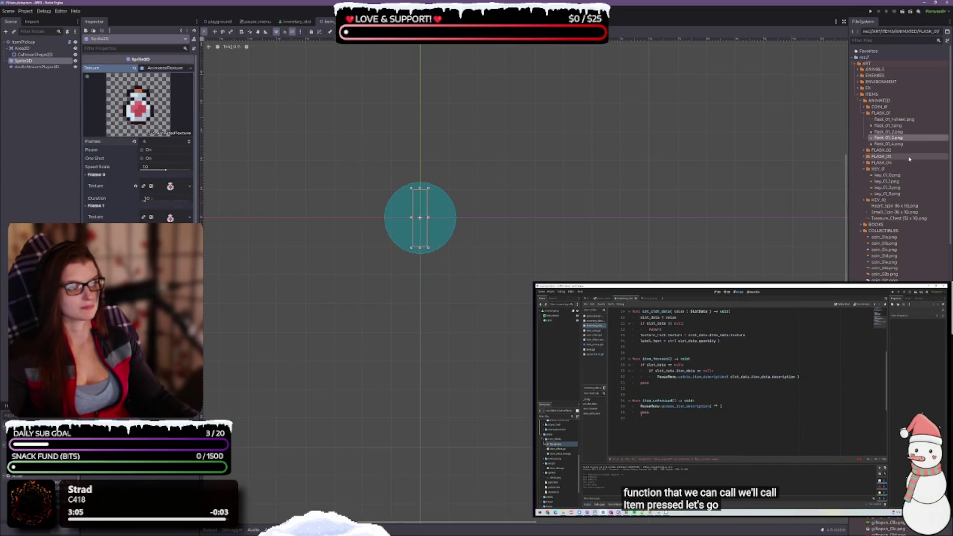
mouse_move(889, 144)
left_mouse_down()
mouse_move(472, 245)
mouse_move(149, 278)
left_mouse_up()
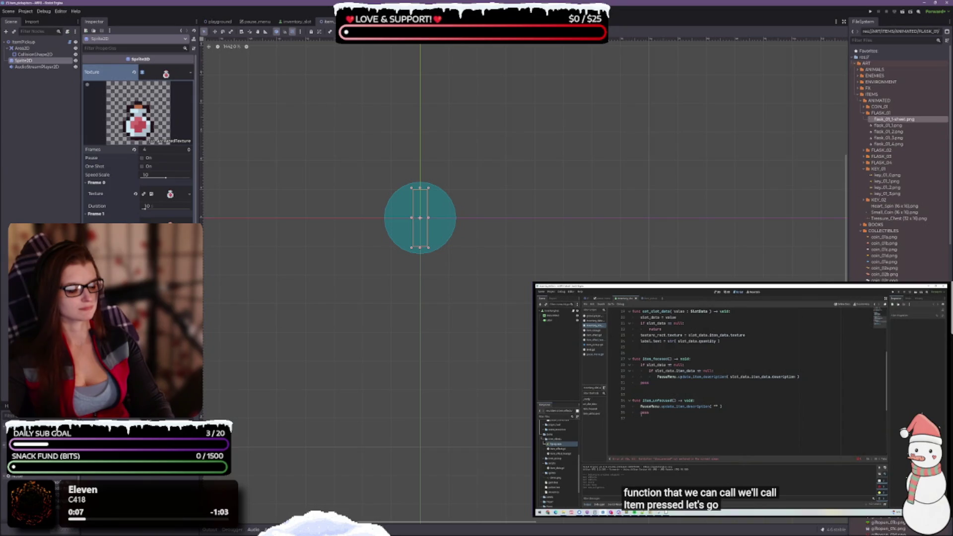
scroll(912, 243, "down", 5)
scroll(913, 243, "down", 10)
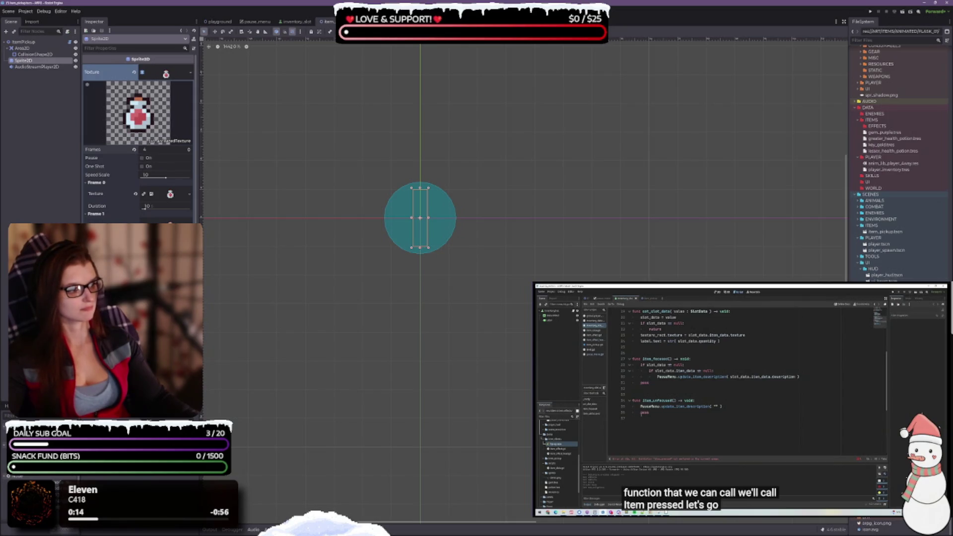
left_click(858, 201)
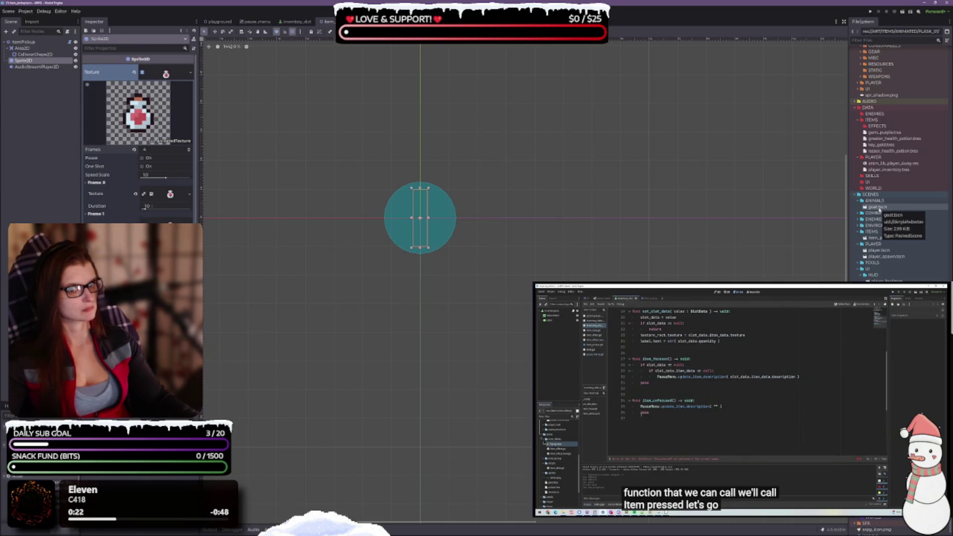
double_click(878, 207)
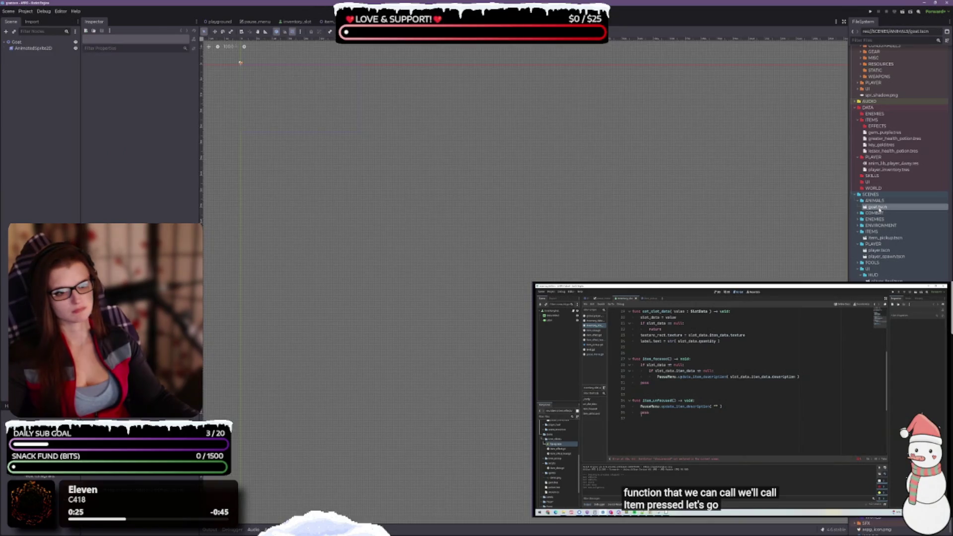
scroll(465, 222, "up", 10)
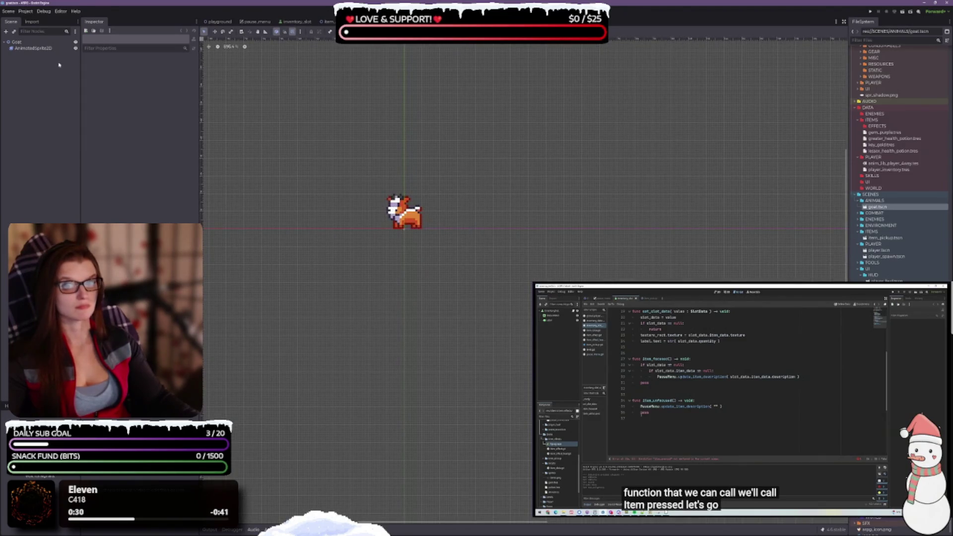
left_click(403, 214)
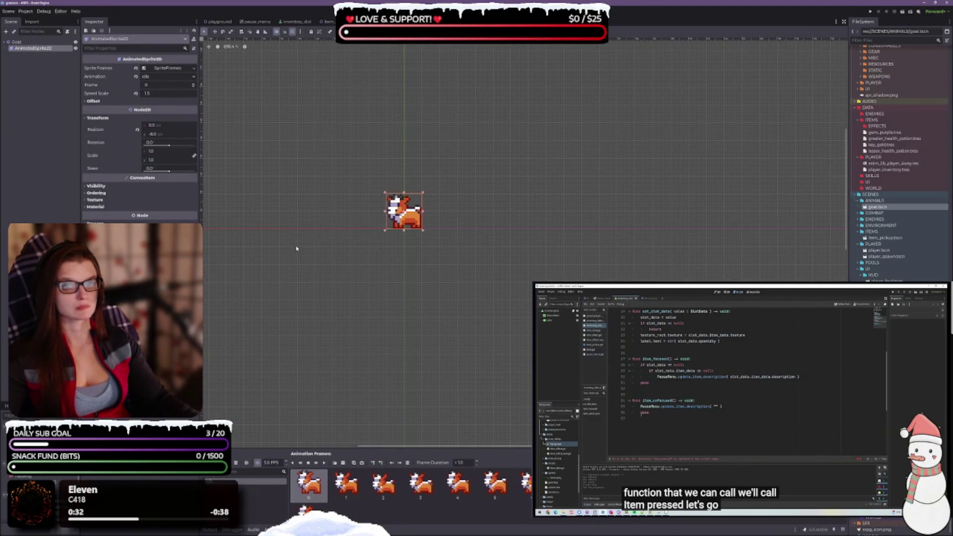
left_click(168, 68)
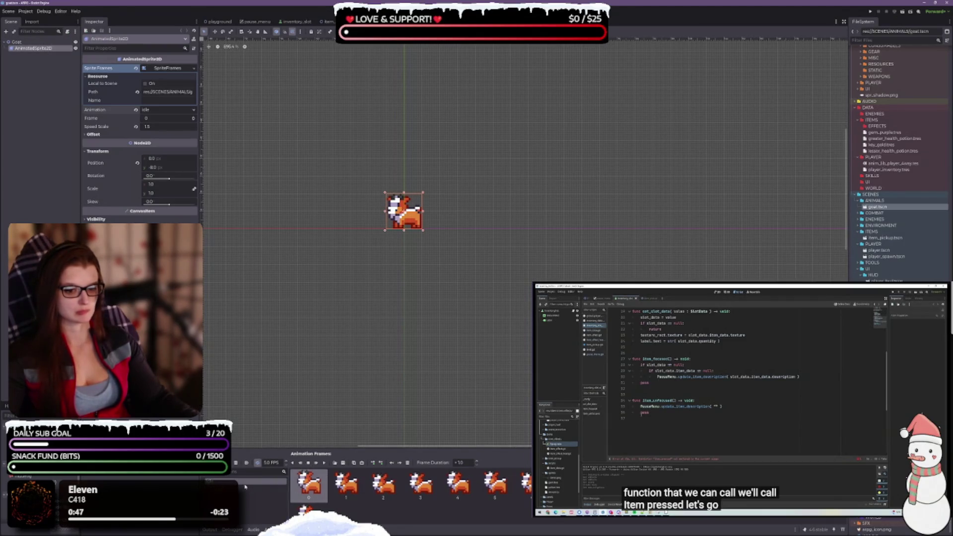
left_click_drag(309, 448, 309, 431)
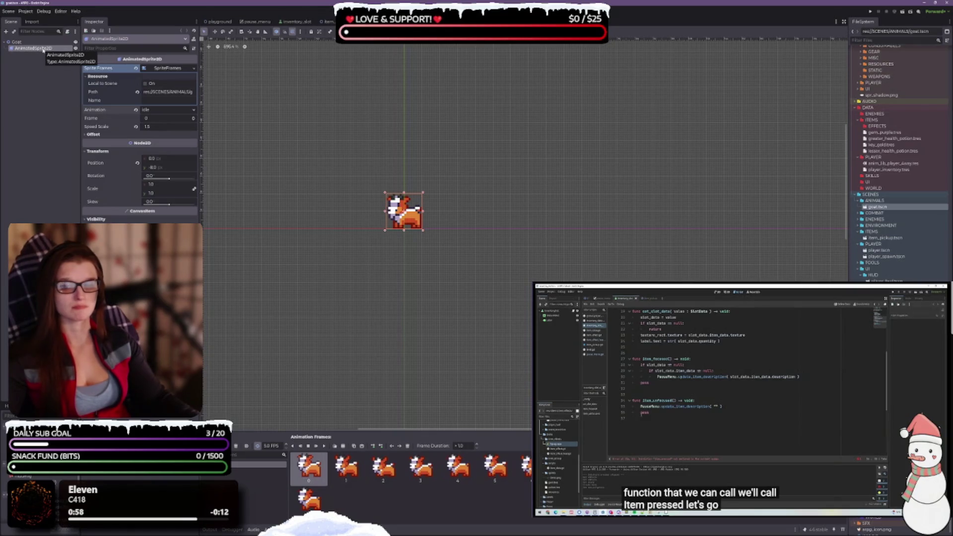
mouse_move(139, 61)
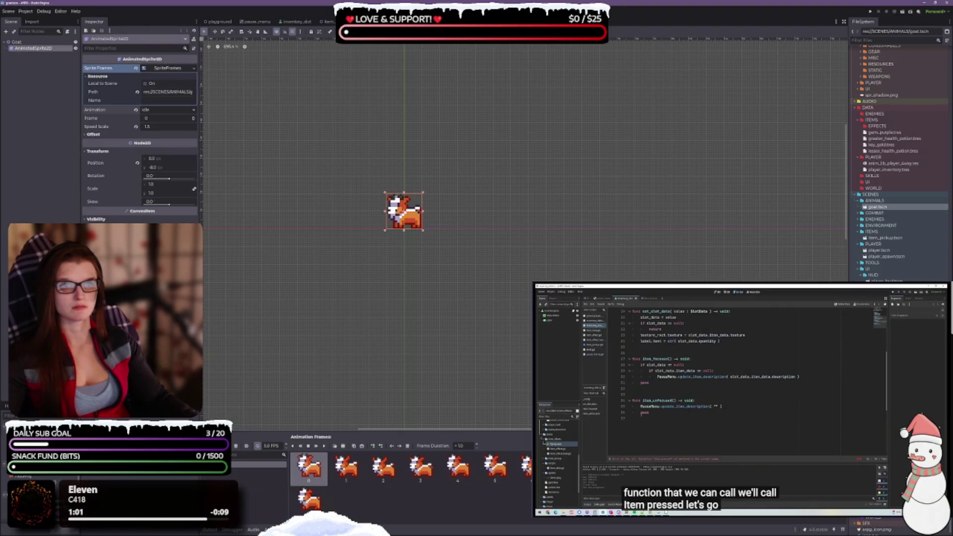
left_click(328, 22)
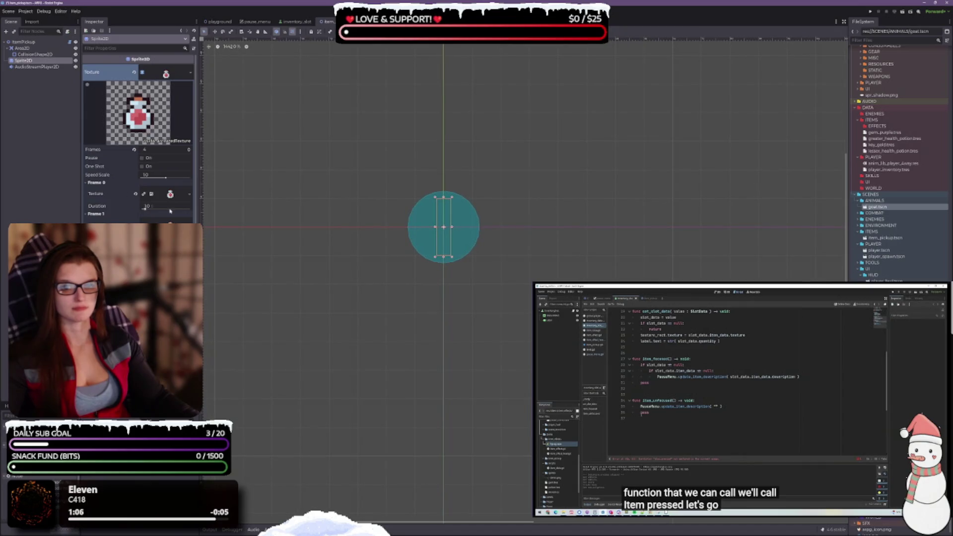
Set the frame duration to 0.2, confirm Hframes so the whole potion shows, and save.
type("0.2")
key("Return")
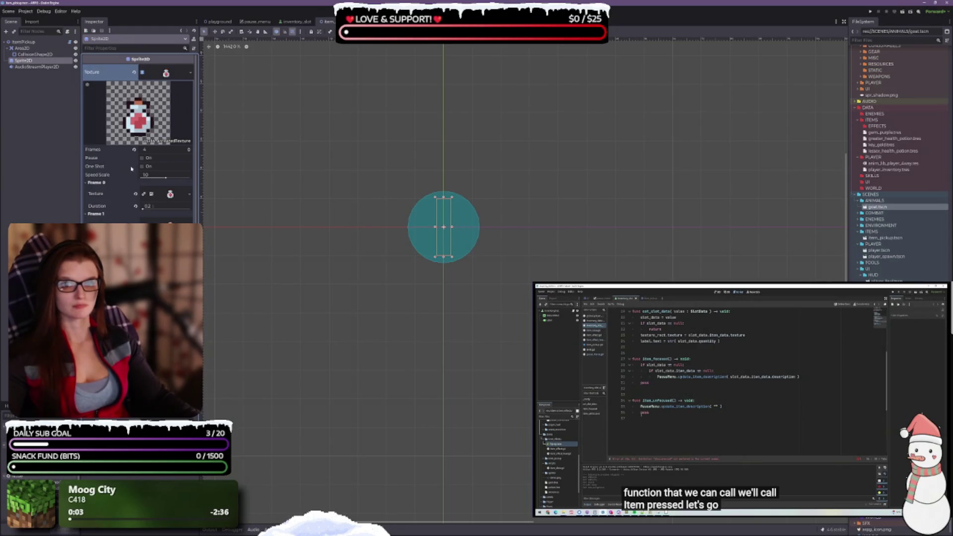
scroll(486, 274, "up", 1)
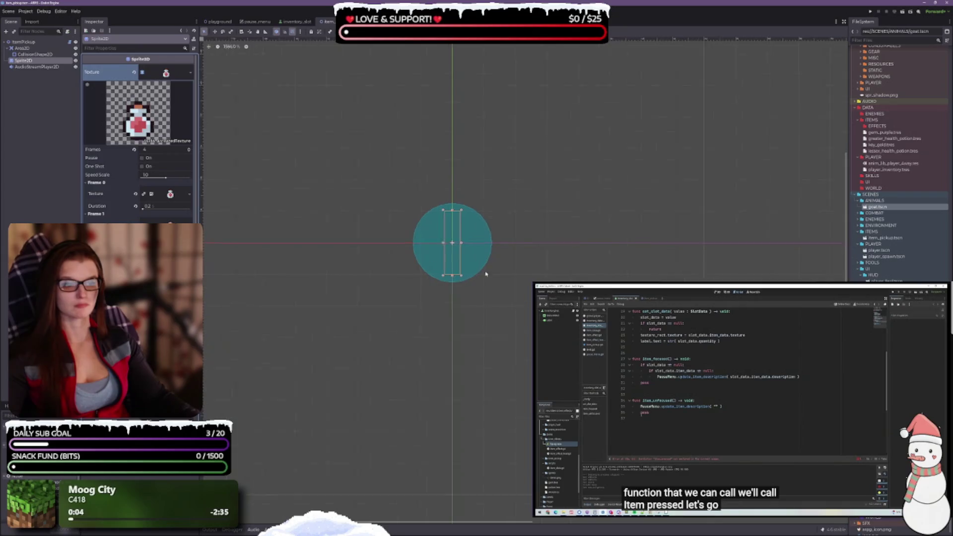
scroll(486, 274, "up", 1)
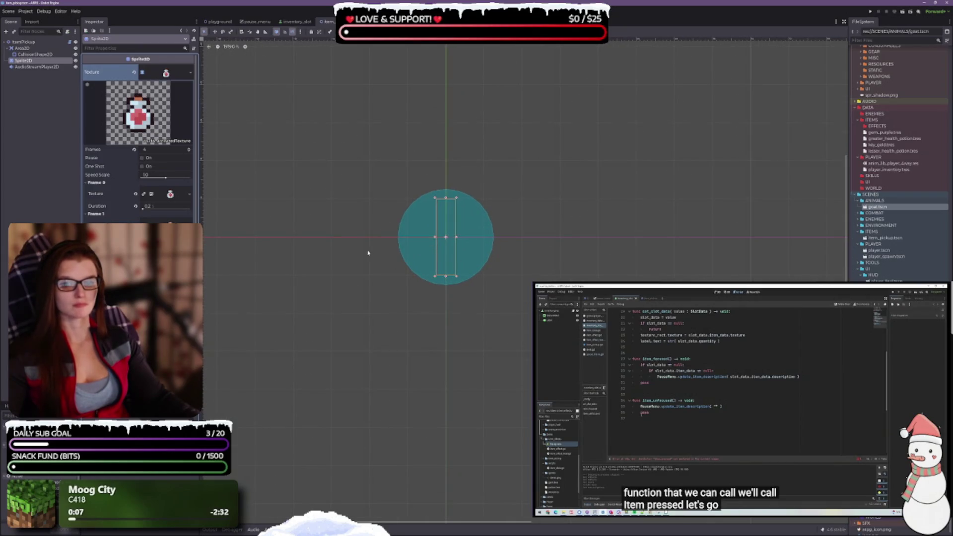
key("Return")
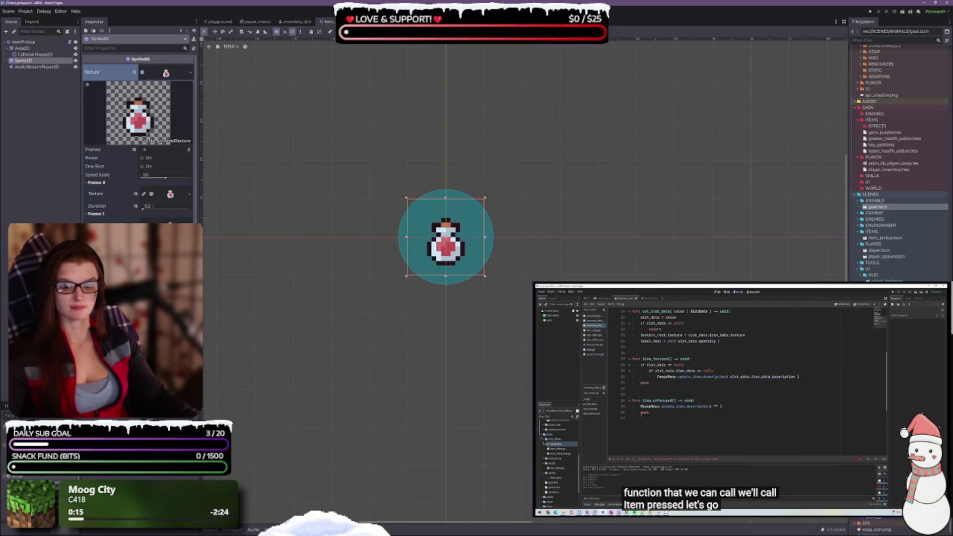
scroll(138, 139, "down", 5)
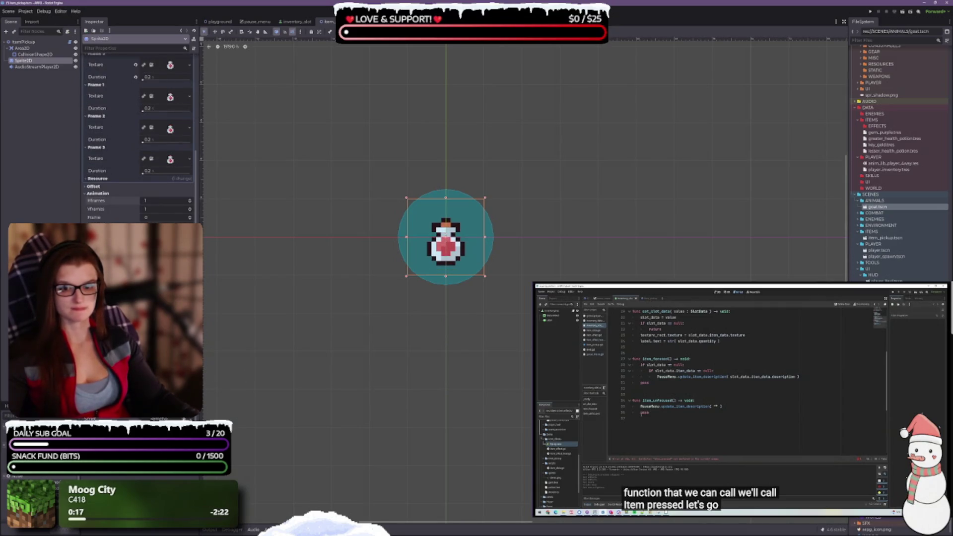
scroll(84, 195, "up", 2)
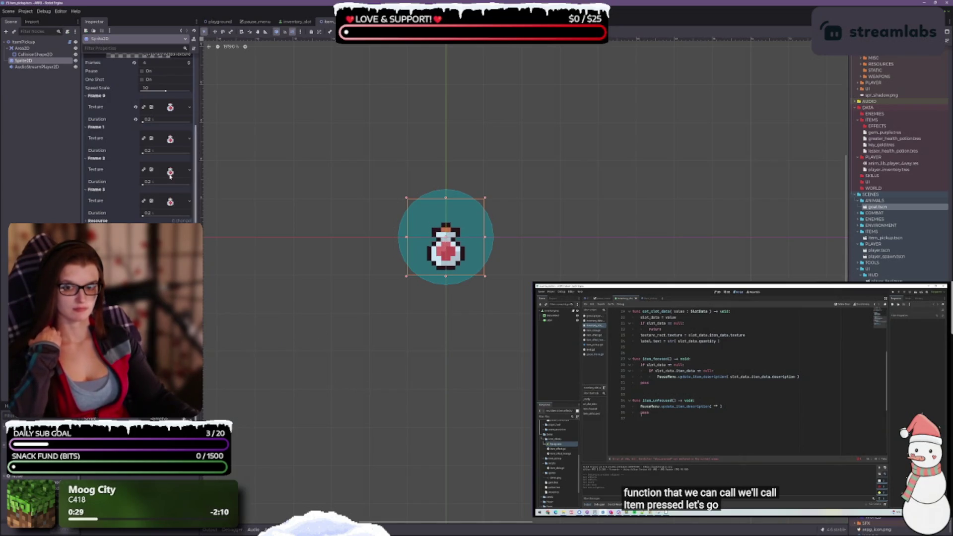
scroll(139, 149, "up", 5)
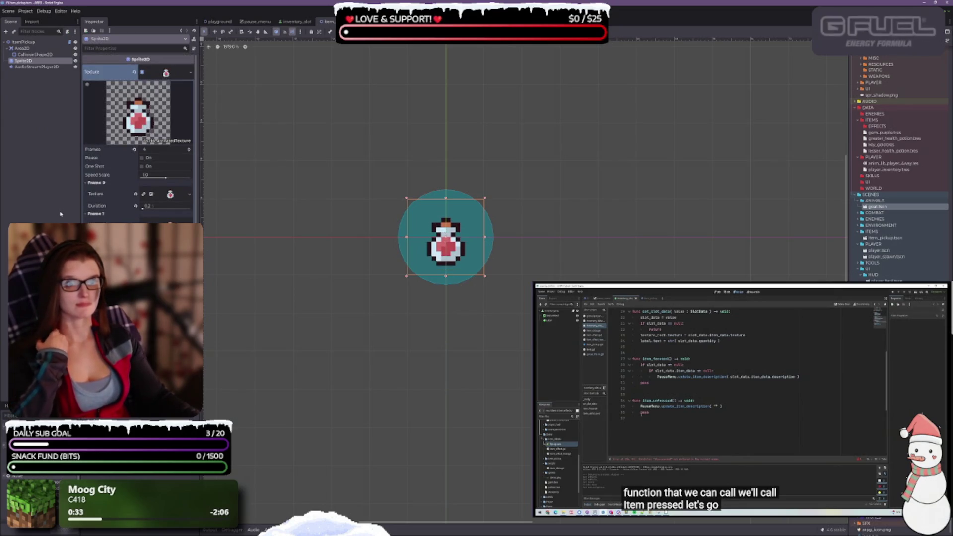
scroll(700, 258, "down", 1)
key("ctrl+s")
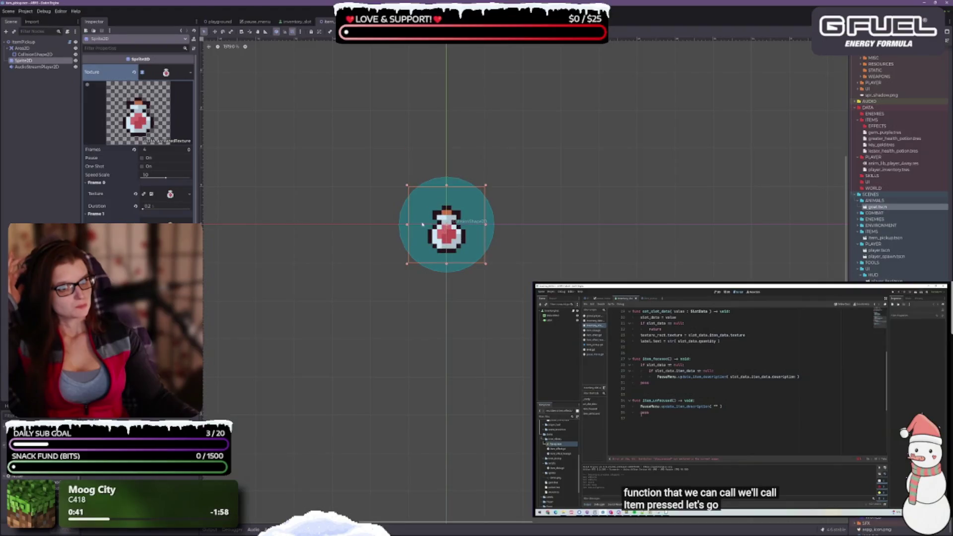
In Configure Snap, set the first Grid Step value to 1 px and apply it.
left_click(300, 32)
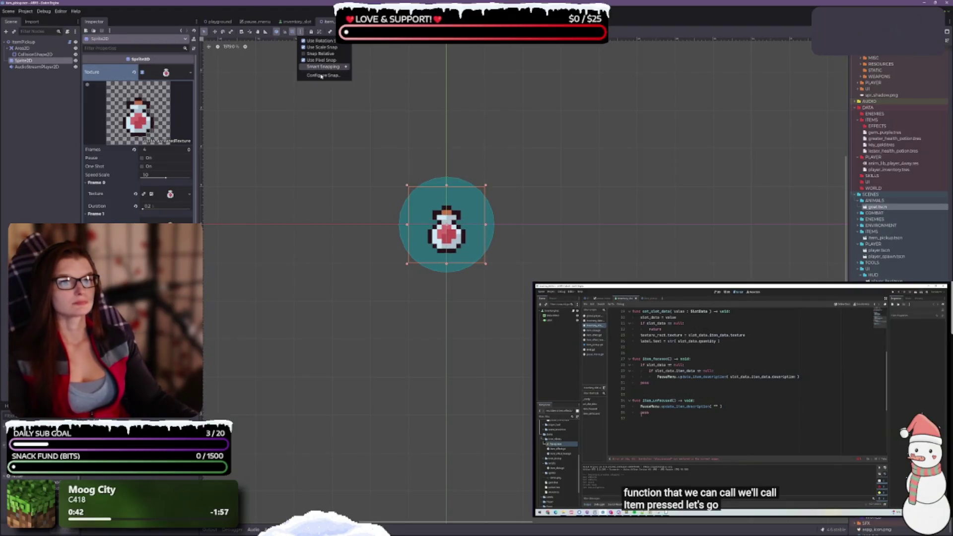
left_click(321, 77)
left_click(481, 247)
type("1")
key("Tab")
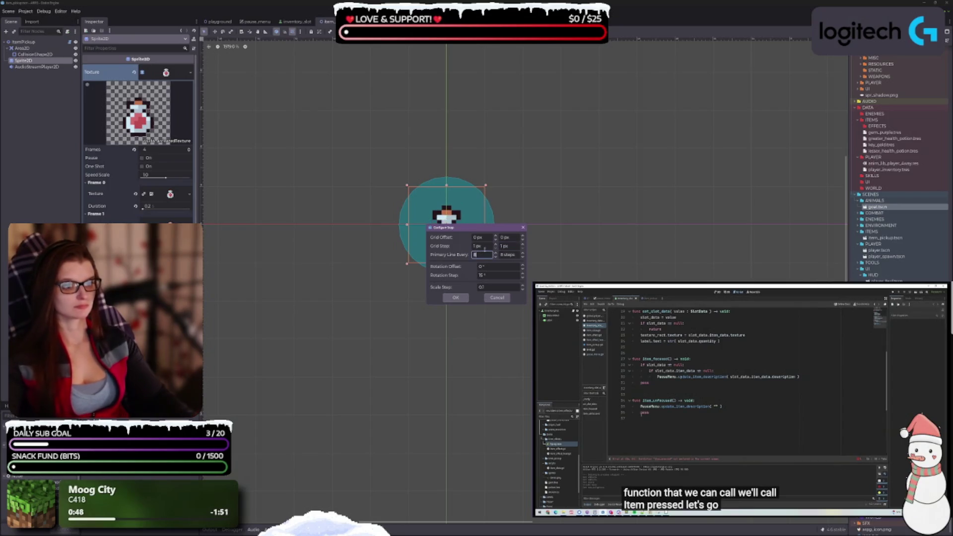
left_click(456, 297)
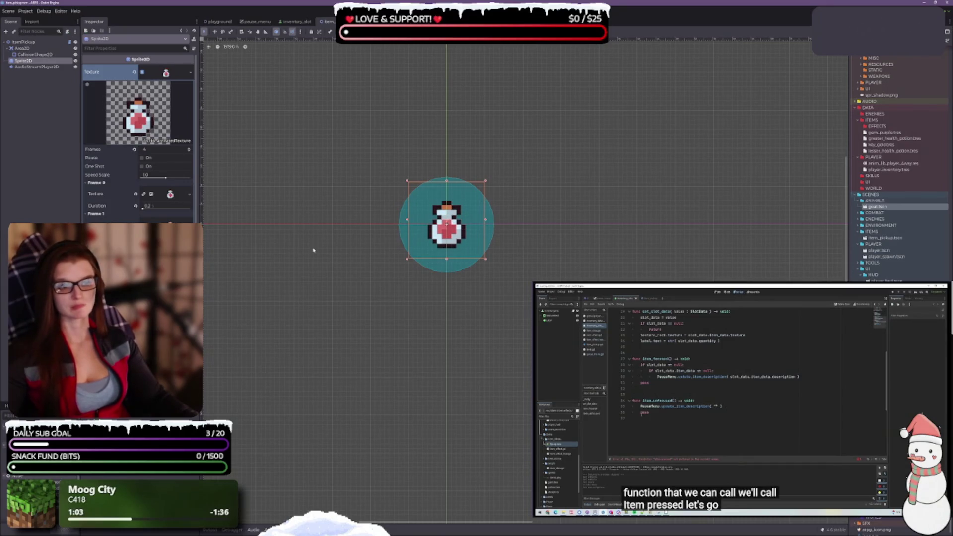
Shrink the CollisionShape2D circle around the potion and undo its shift back to the origin.
left_click(33, 54)
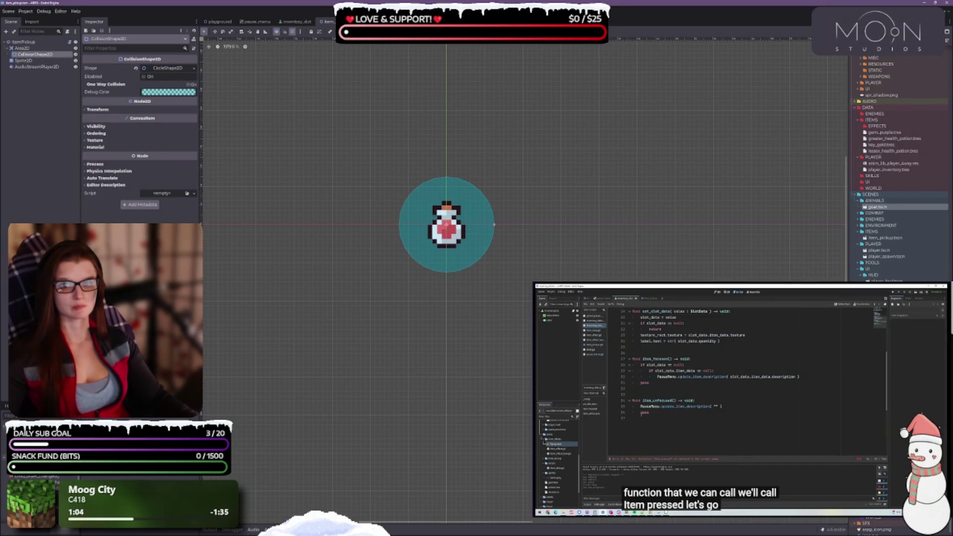
left_click(85, 109)
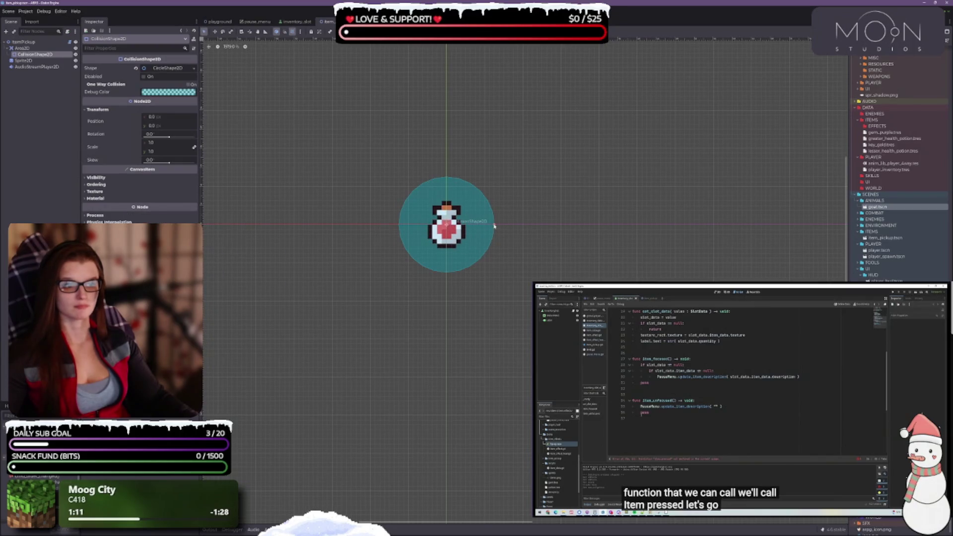
left_click_drag(490, 227, 485, 226)
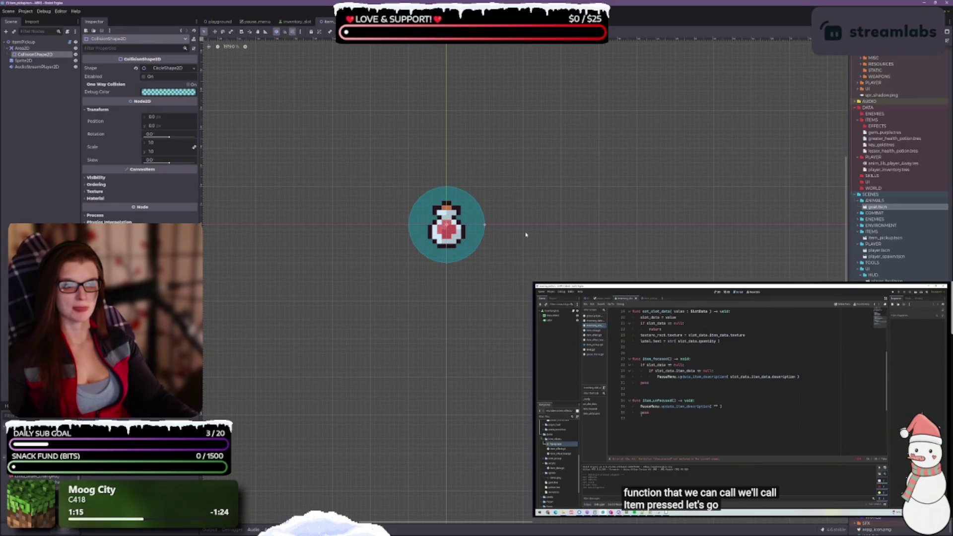
left_click(469, 256)
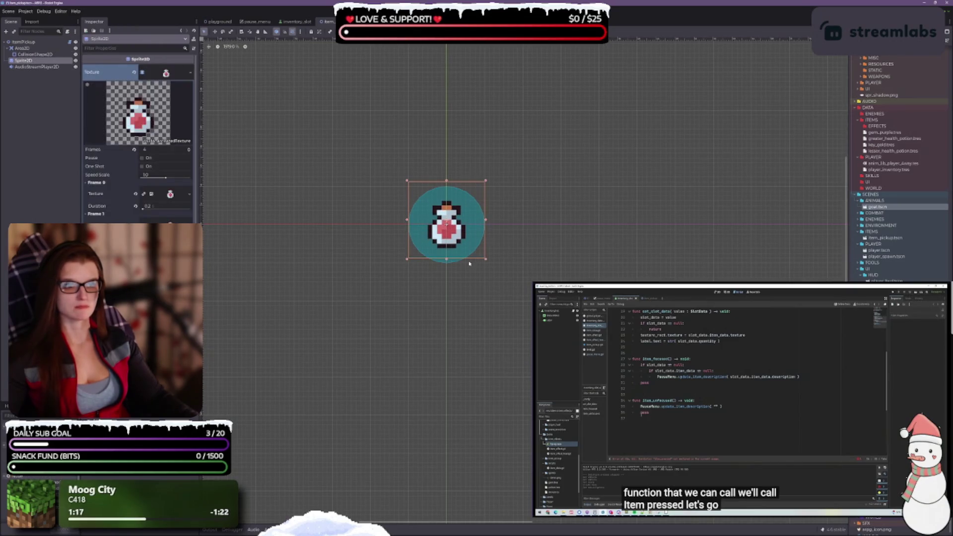
left_click(471, 246)
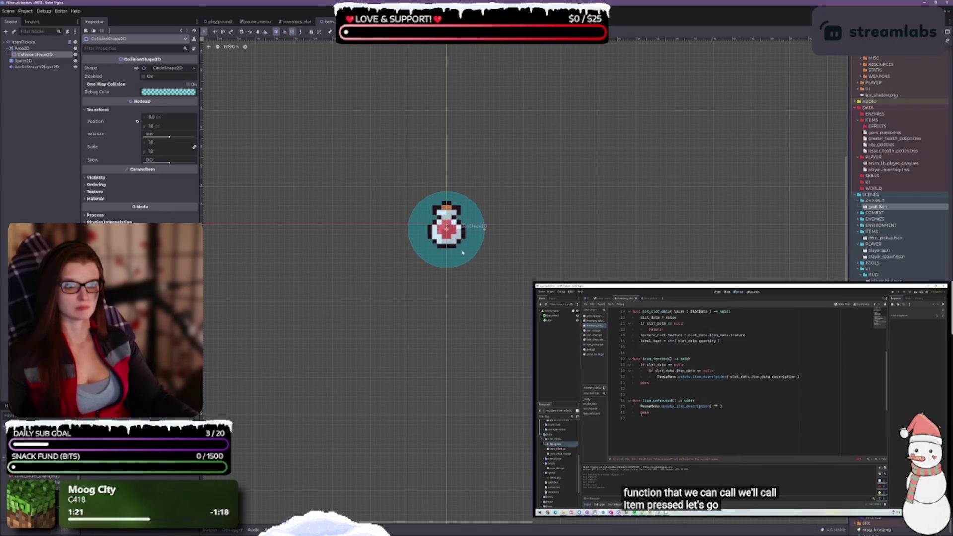
key("ctrl+z")
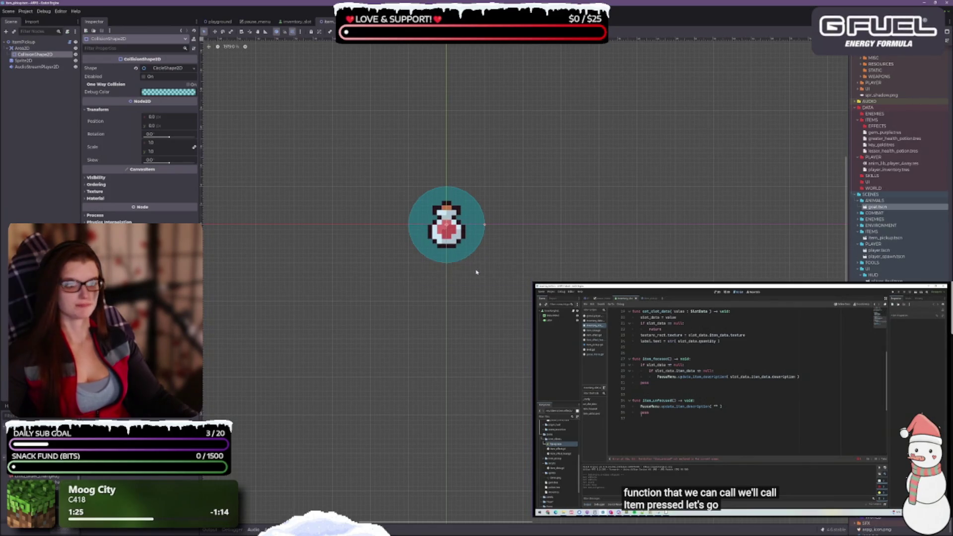
left_click(41, 68)
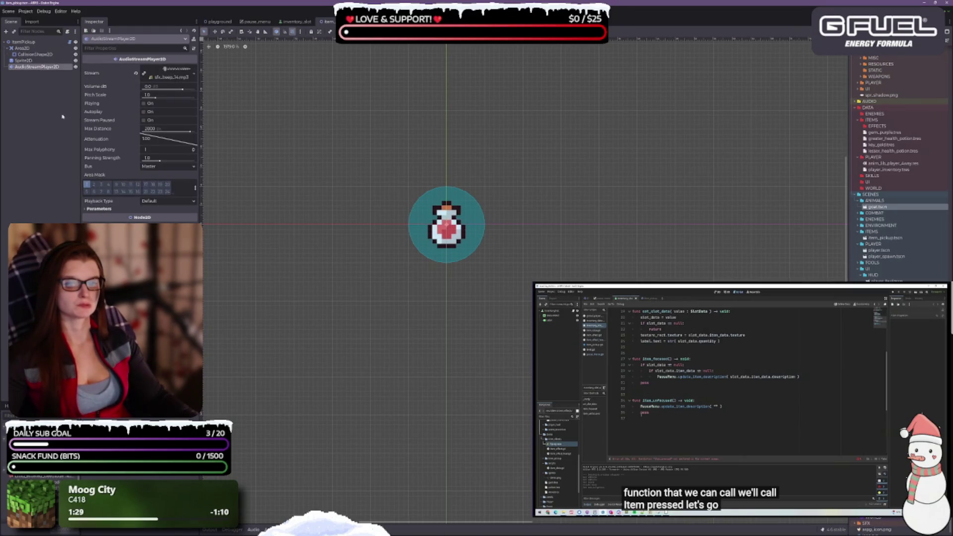
left_click(25, 42)
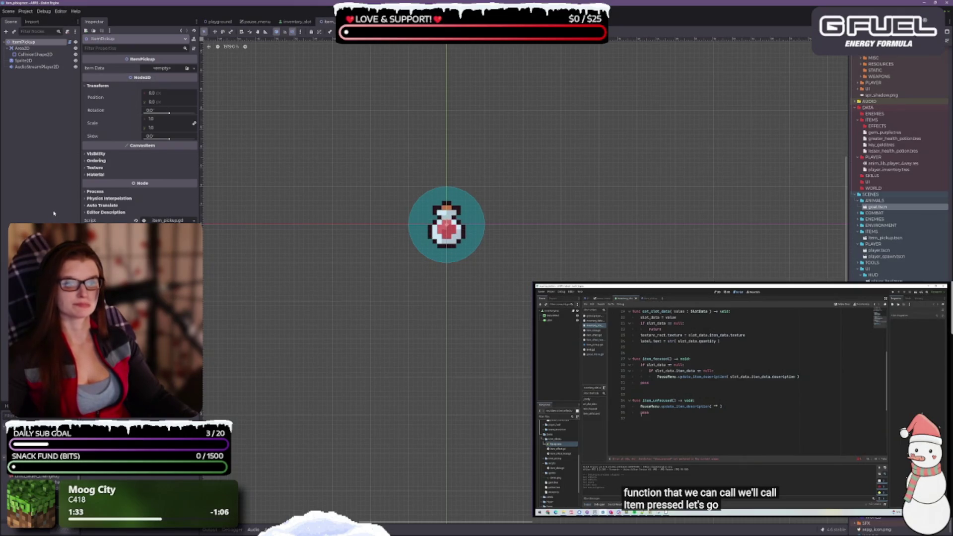
Collapse the ANIMALS folder in the FileSystem dock and scroll the file list back up.
scroll(534, 249, "down", 2)
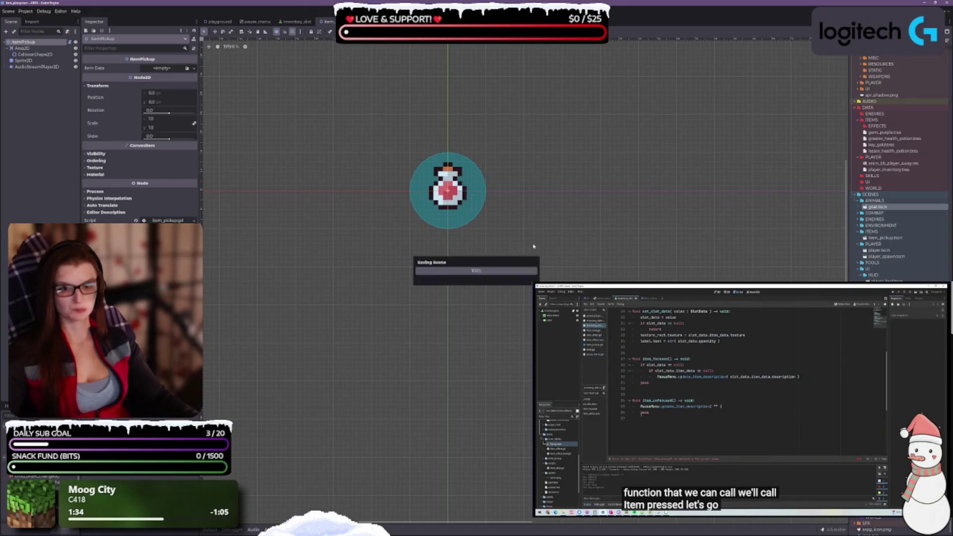
left_click(22, 48)
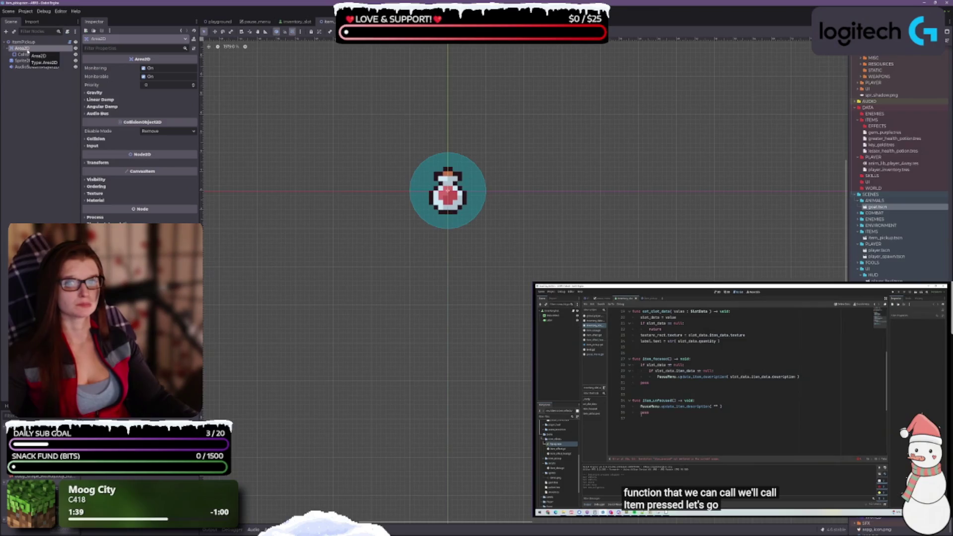
left_click(25, 41)
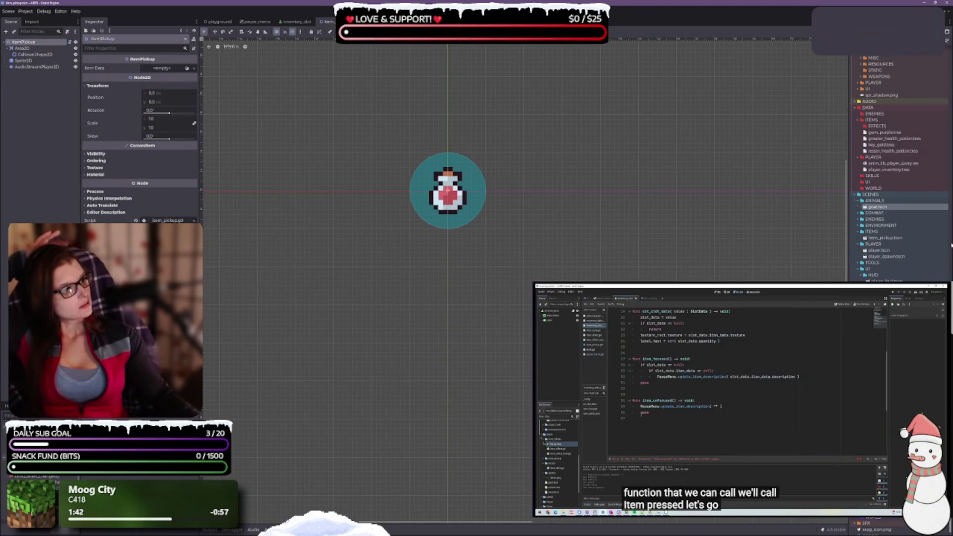
left_click(859, 201)
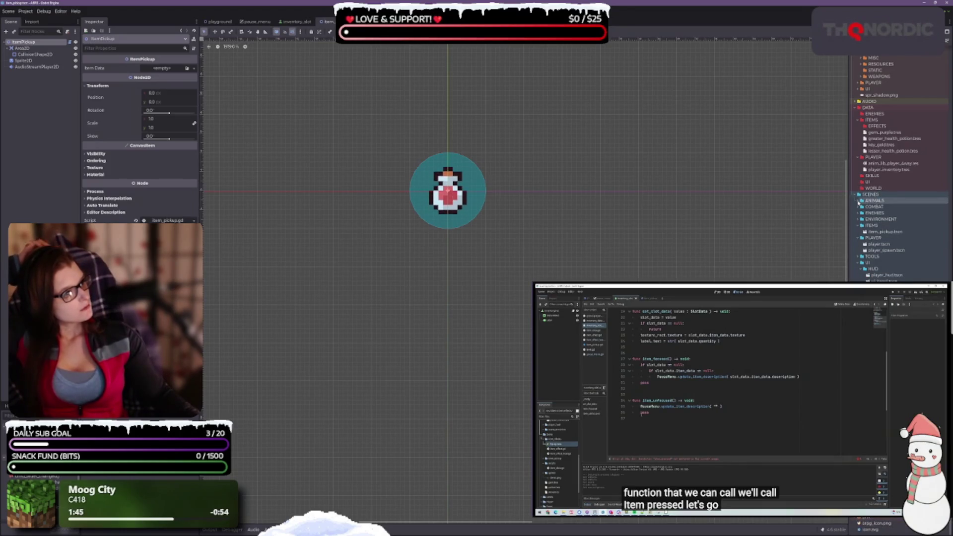
scroll(866, 222, "up", 5)
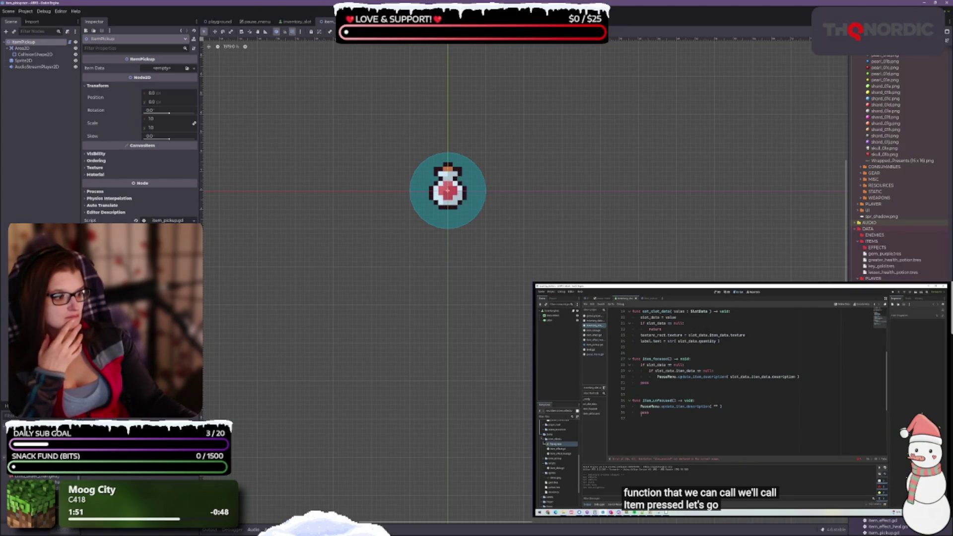
left_click(254, 21)
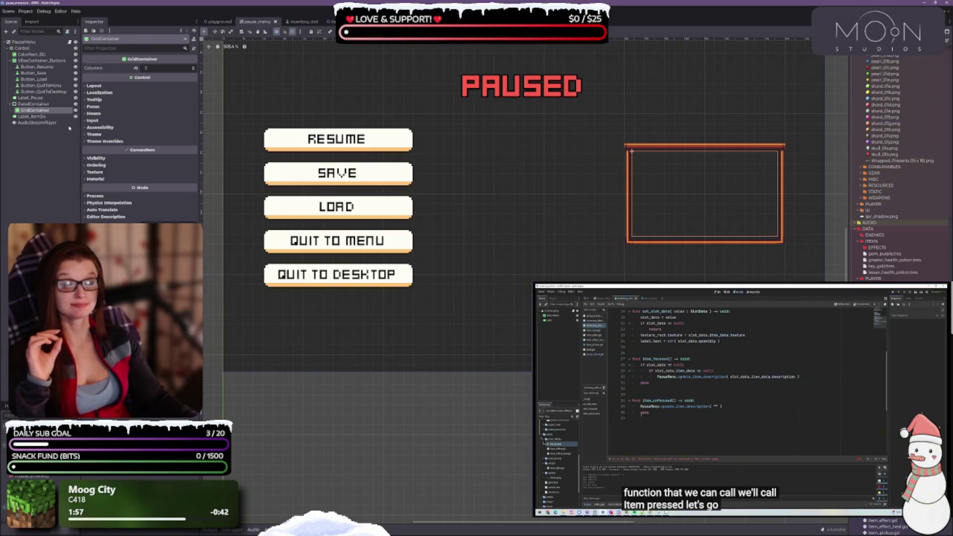
Attach the InventoryUI script to the pause menu's GridContainer and save the scene.
left_click(30, 105)
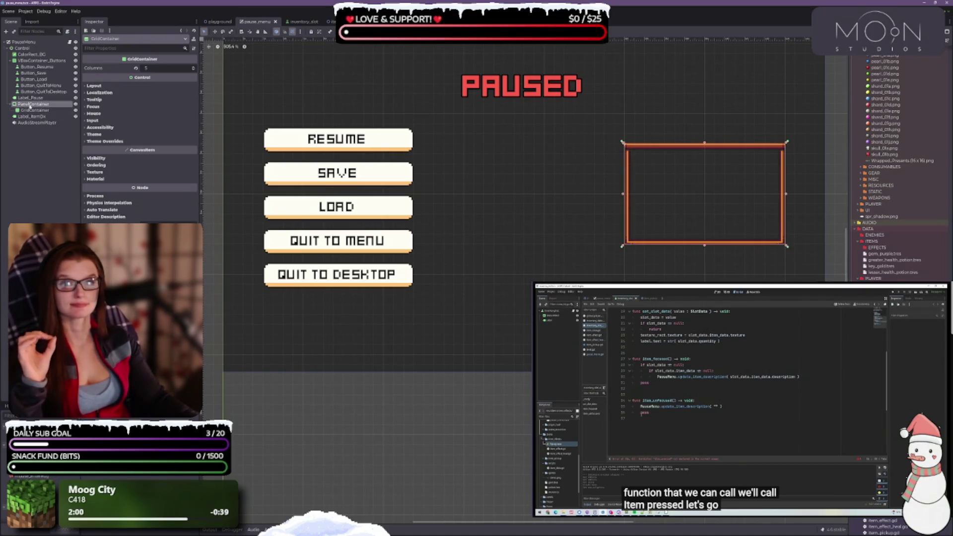
left_click(32, 111)
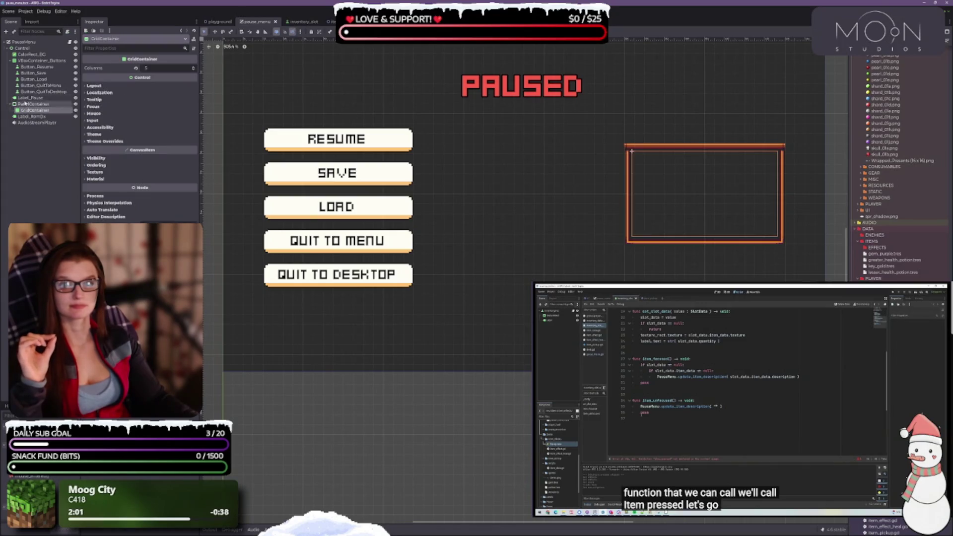
left_click(20, 43)
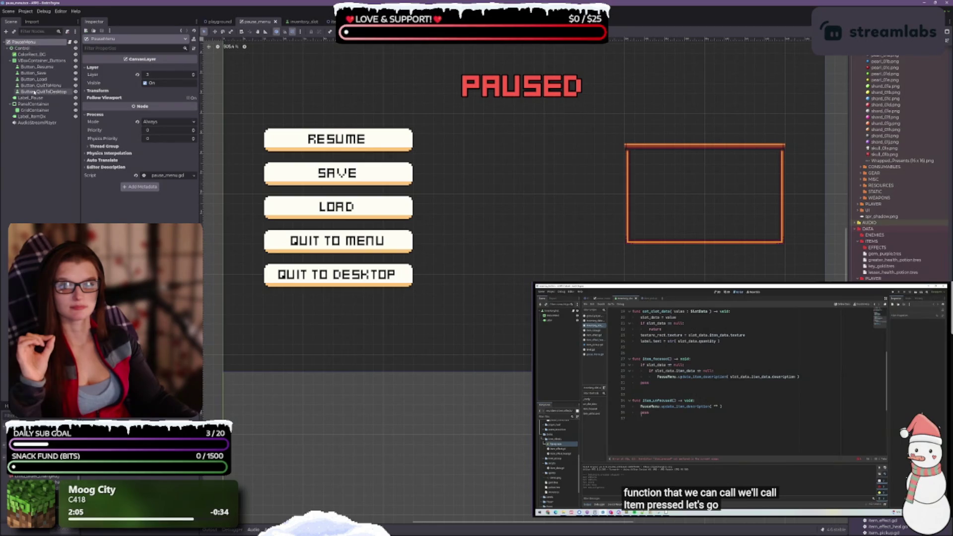
left_click(34, 110)
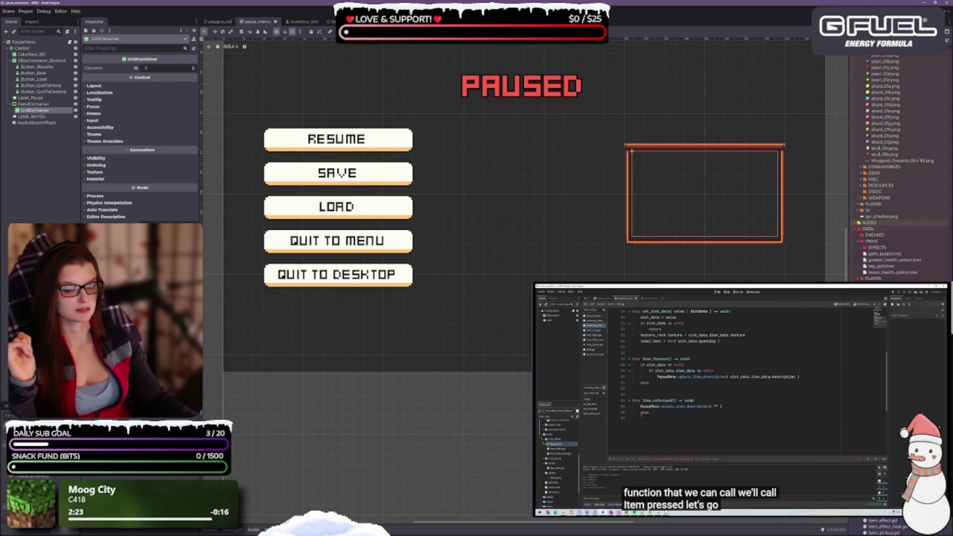
scroll(899, 168, "down", 5)
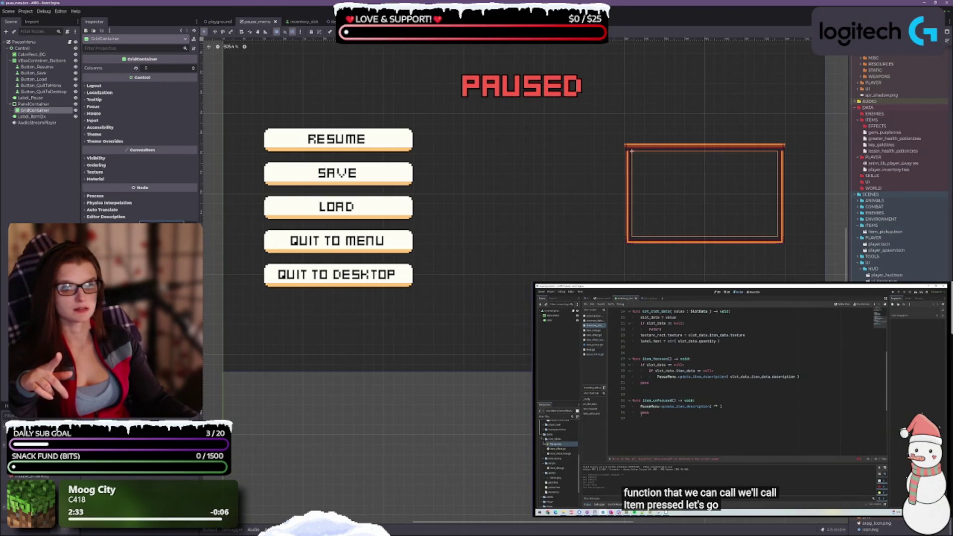
left_click_drag(888, 274, 35, 110)
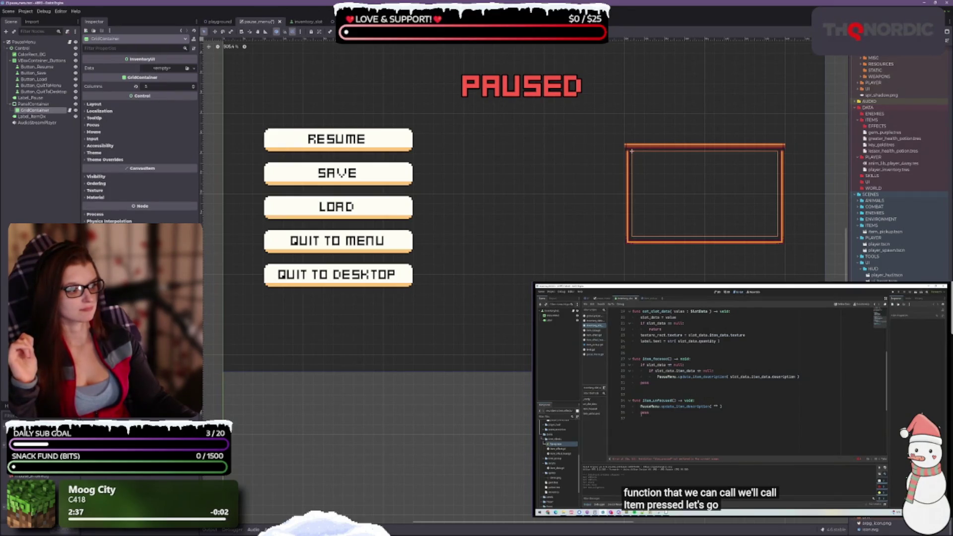
key("ctrl+s")
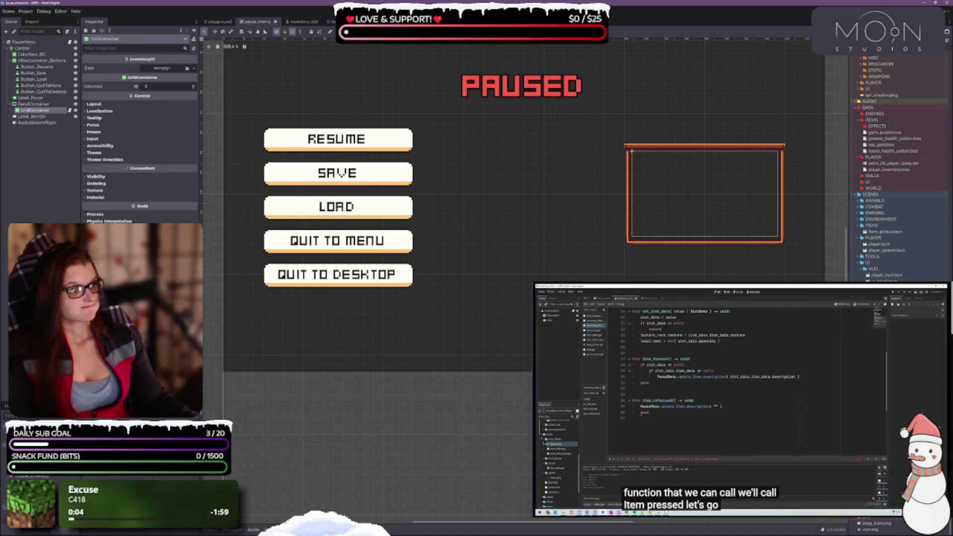
Assign player_inventory.tres as the GridContainer's Data and save the pause menu scene.
left_click(889, 169)
mouse_move(895, 170)
left_mouse_down()
mouse_move(668, 159)
mouse_move(165, 70)
left_mouse_up()
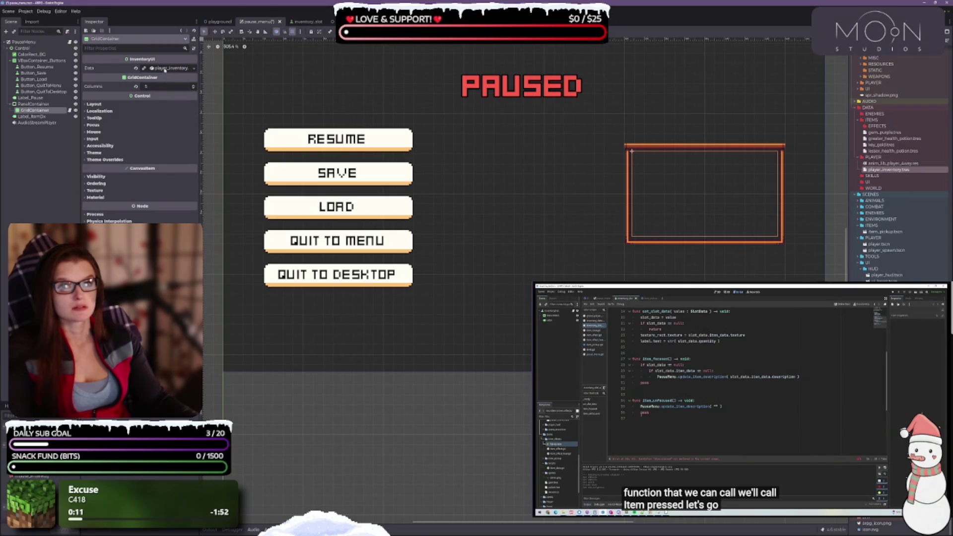
key("ctrl+s")
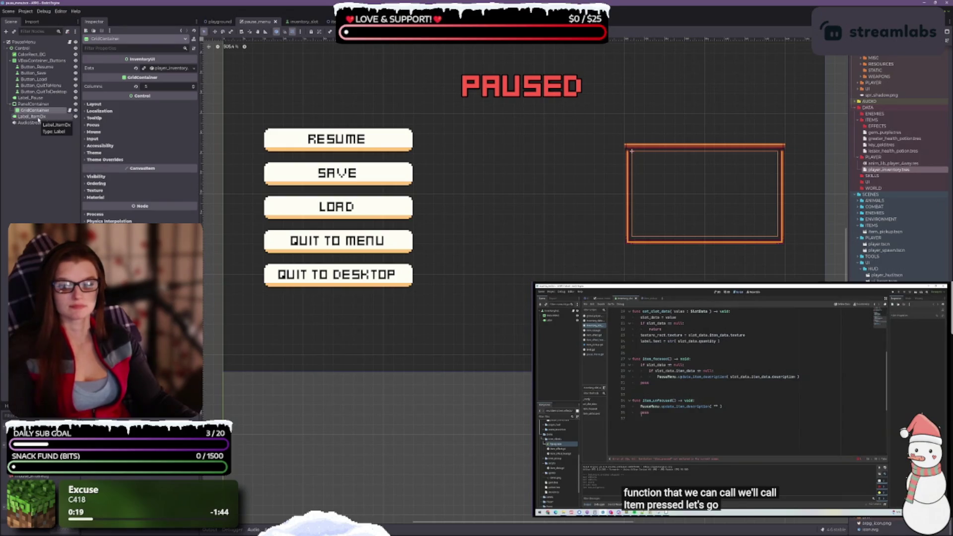
left_click(300, 22)
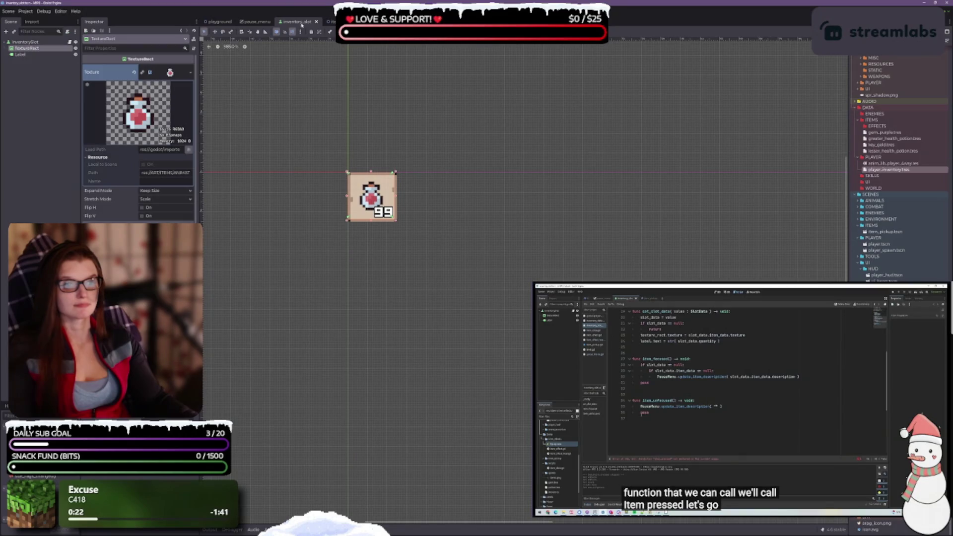
left_click(330, 22)
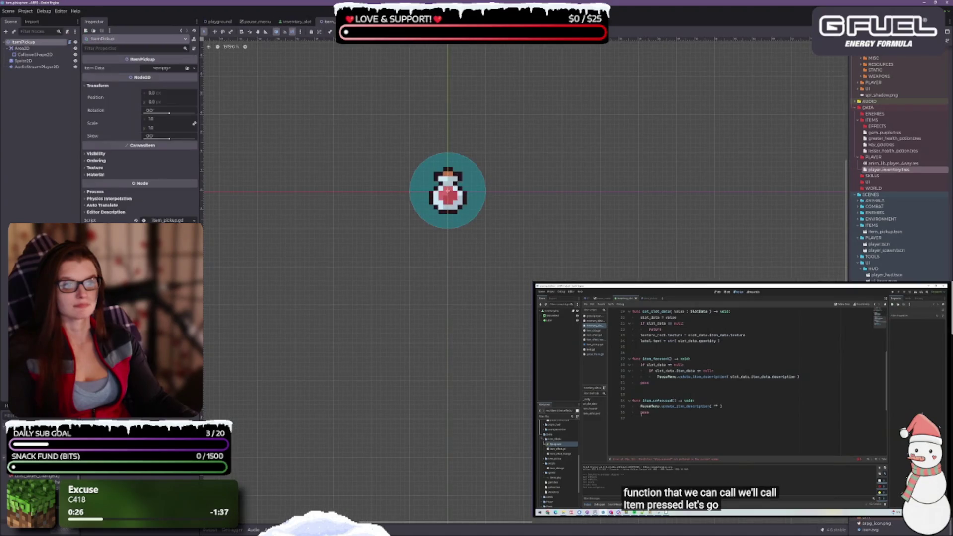
left_click(253, 22)
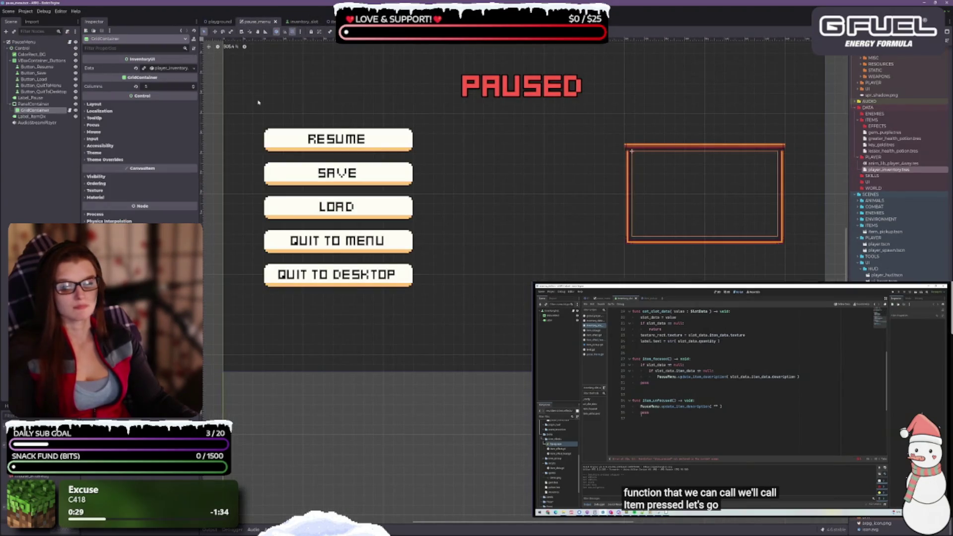
left_click(304, 23)
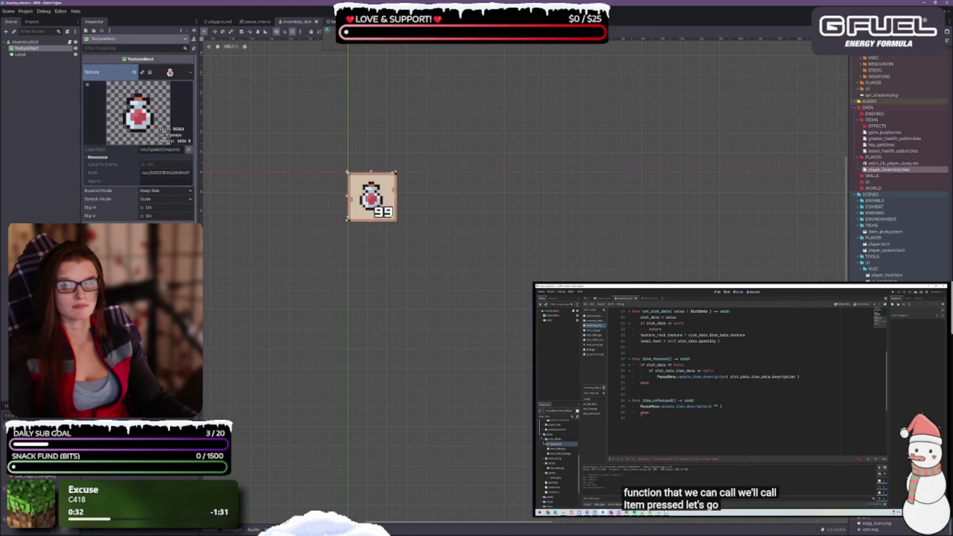
left_click(329, 22)
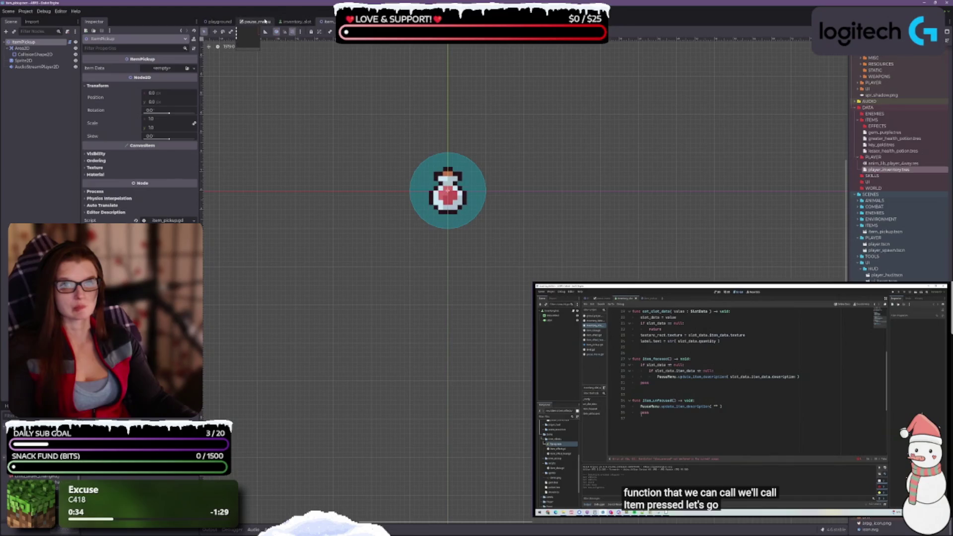
left_click(255, 21)
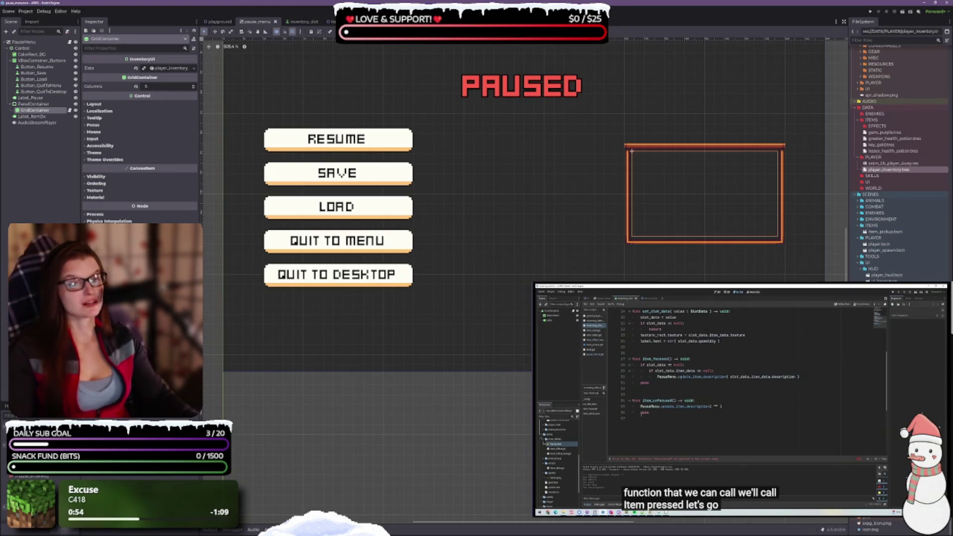
key("Escape")
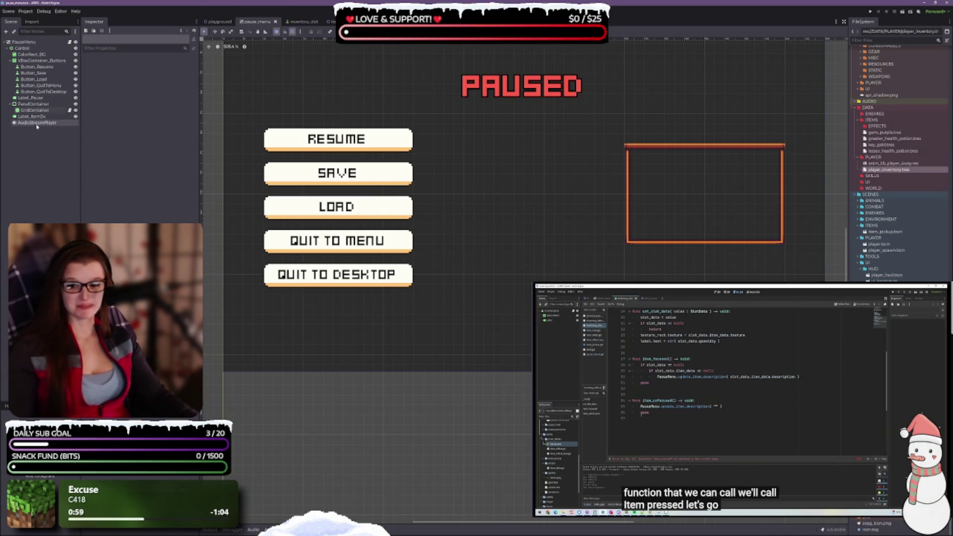
Add an InventorySlotUI child under GridContainer by searching 'inv' in the Create New Node dialog.
left_click(39, 112)
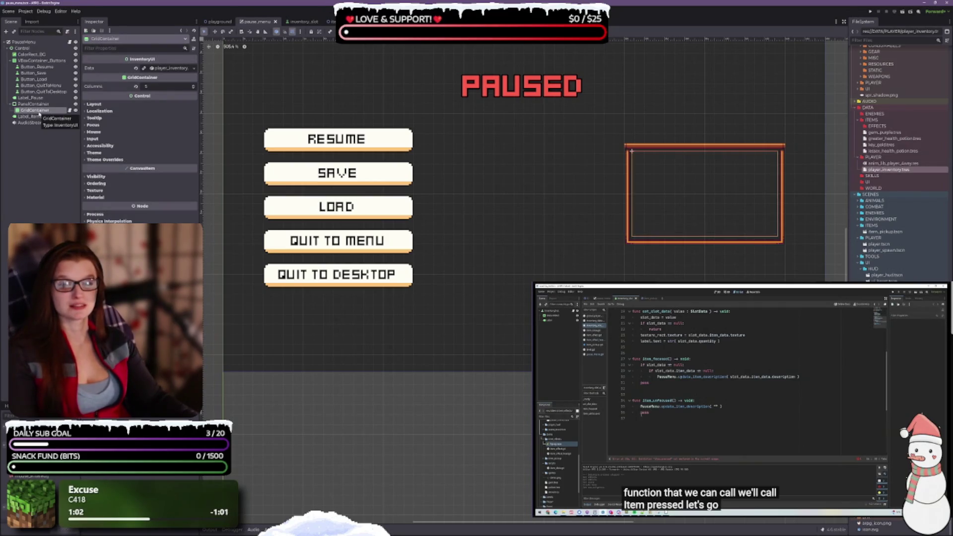
right_click(38, 114)
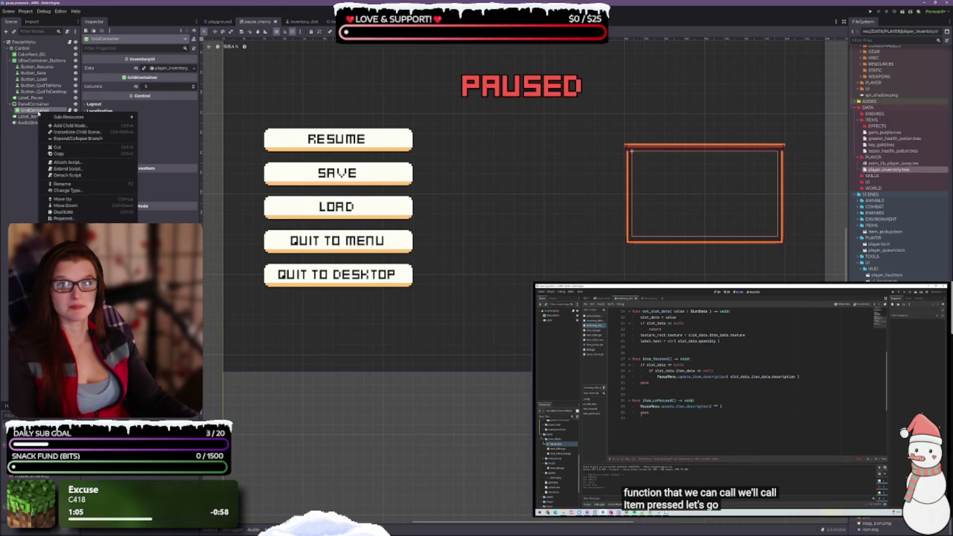
left_click(81, 127)
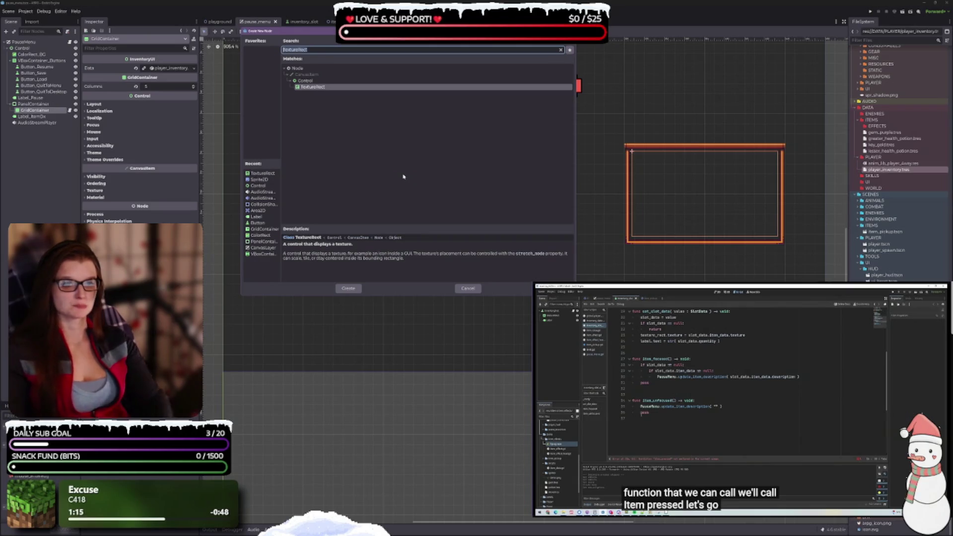
key("BackSpace")
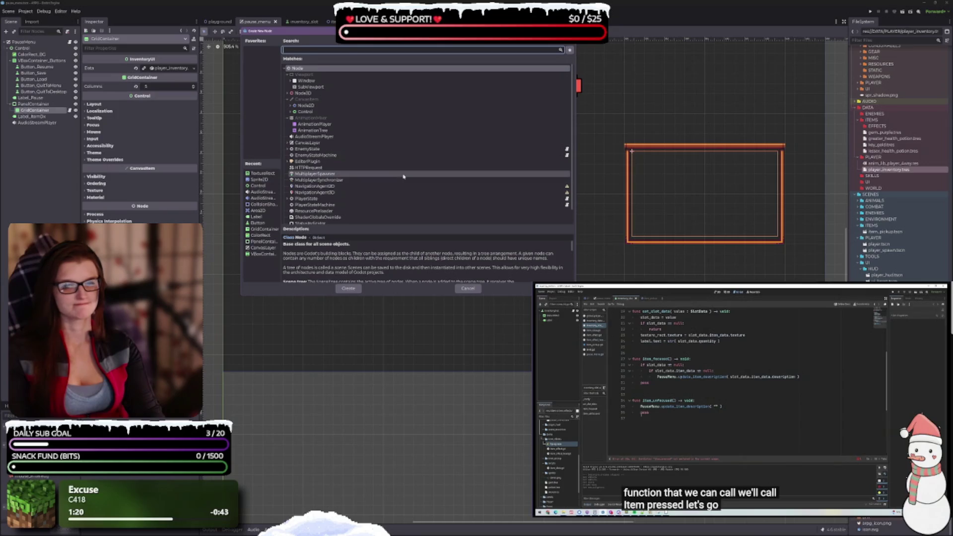
type("inv")
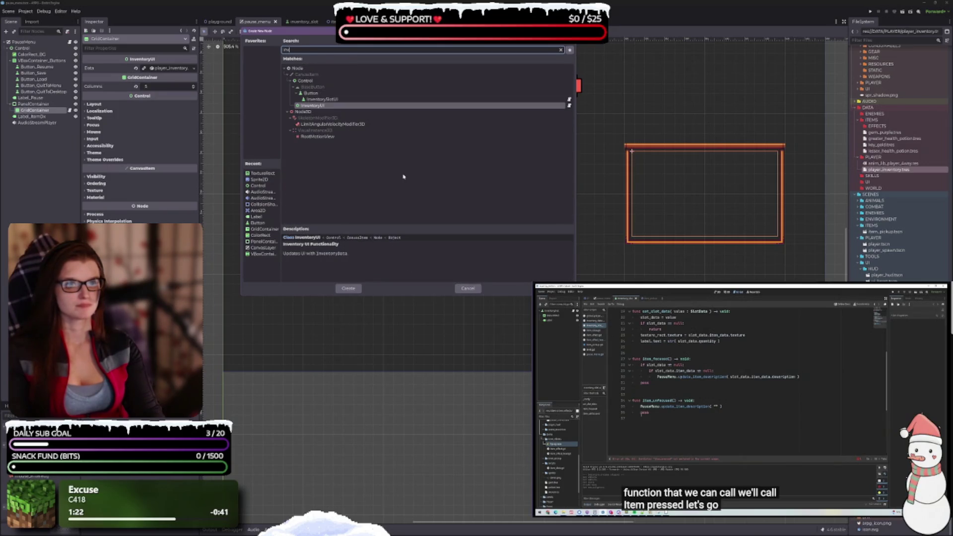
key("Up")
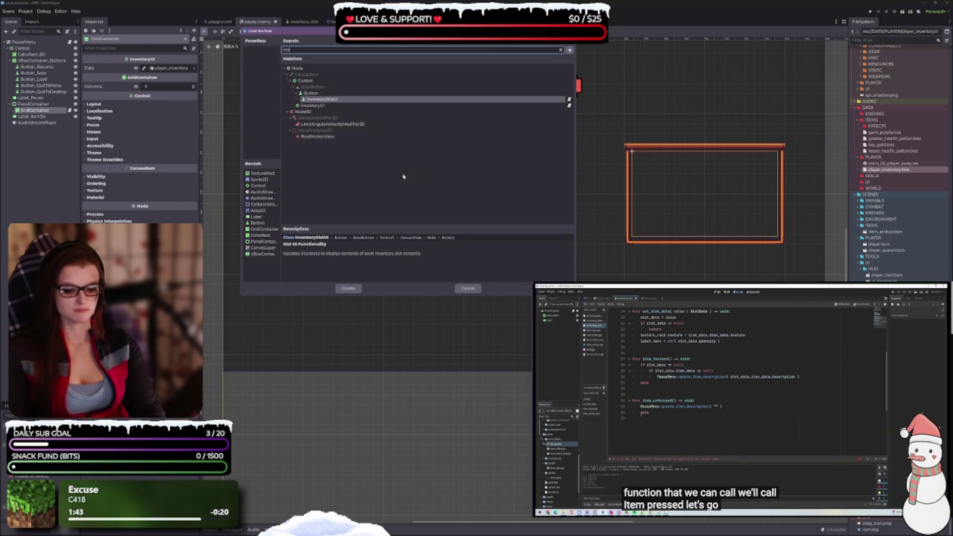
key("Return")
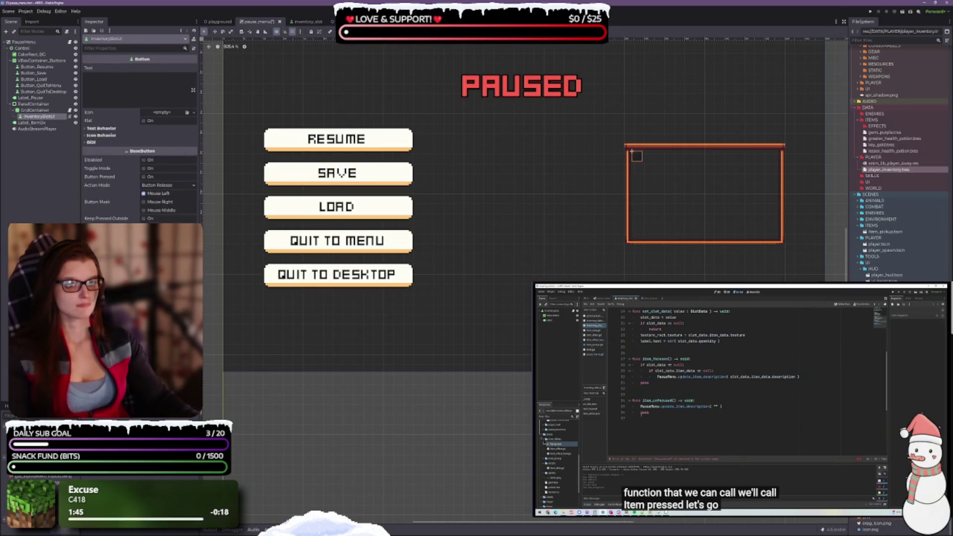
Inspect the GridContainer, the new InventorySlotUI node, and the inventory slot scene's root node.
scroll(844, 132, "up", 5)
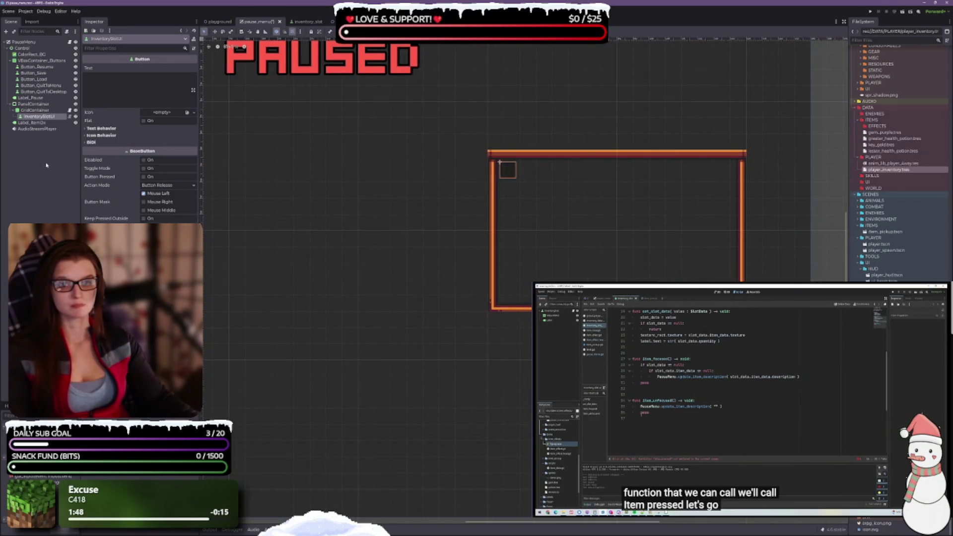
left_click(34, 110)
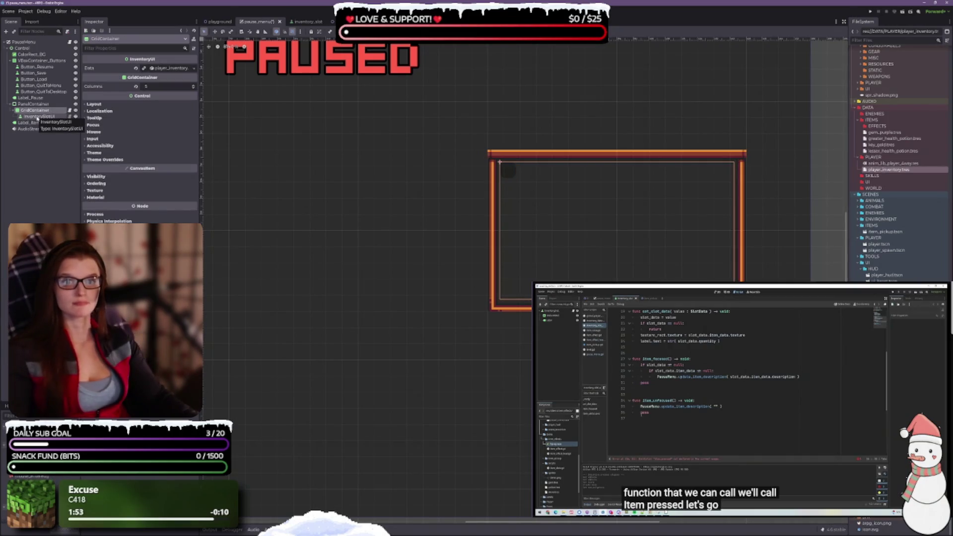
left_click(37, 118)
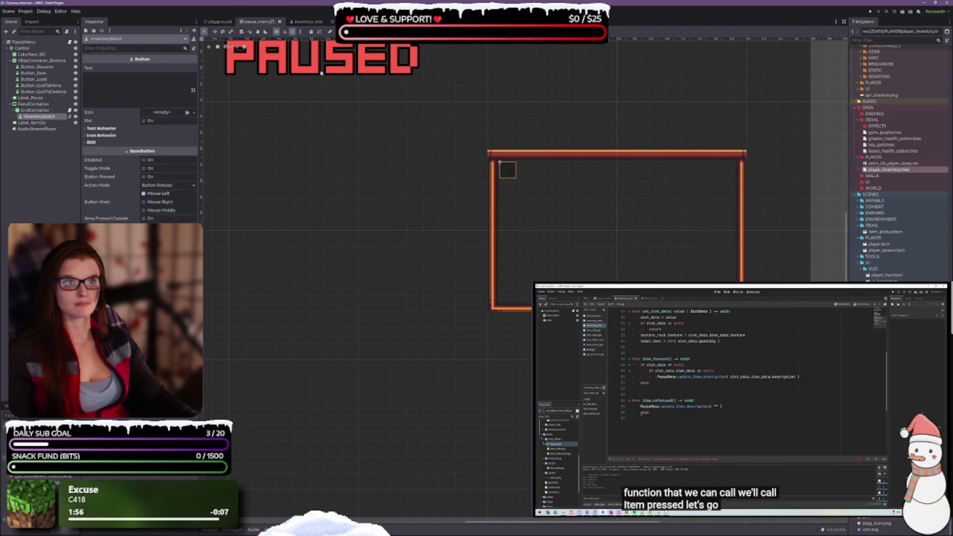
left_click(304, 22)
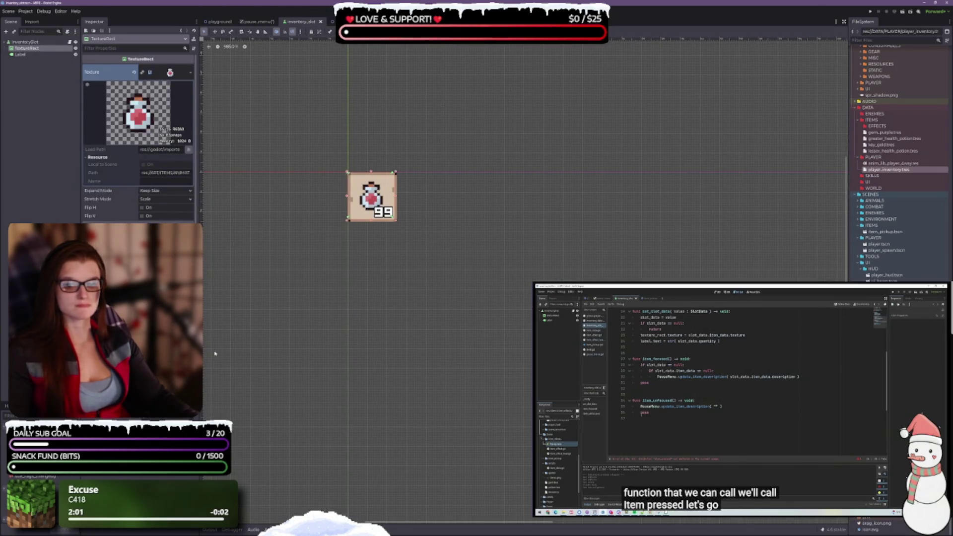
scroll(139, 139, "down", 5)
left_click(25, 41)
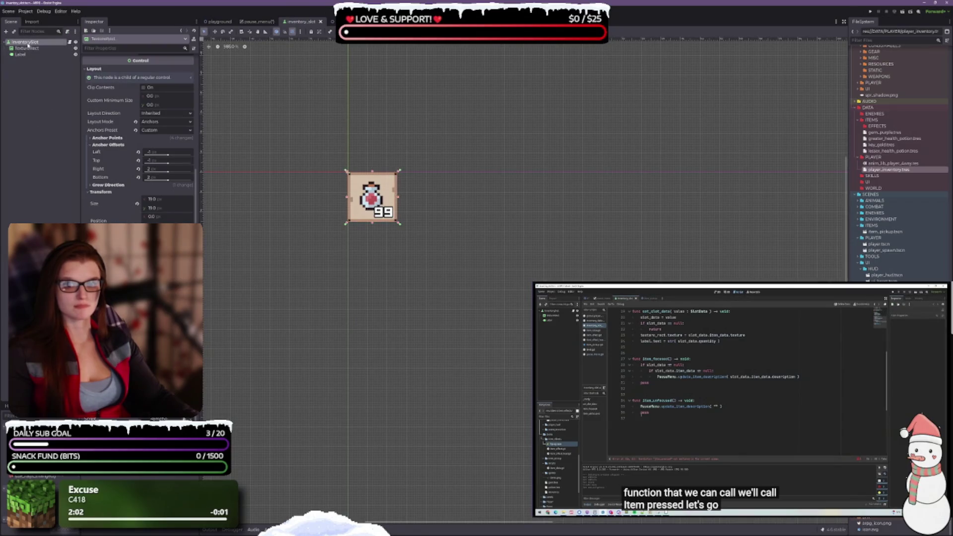
scroll(139, 139, "up", 5)
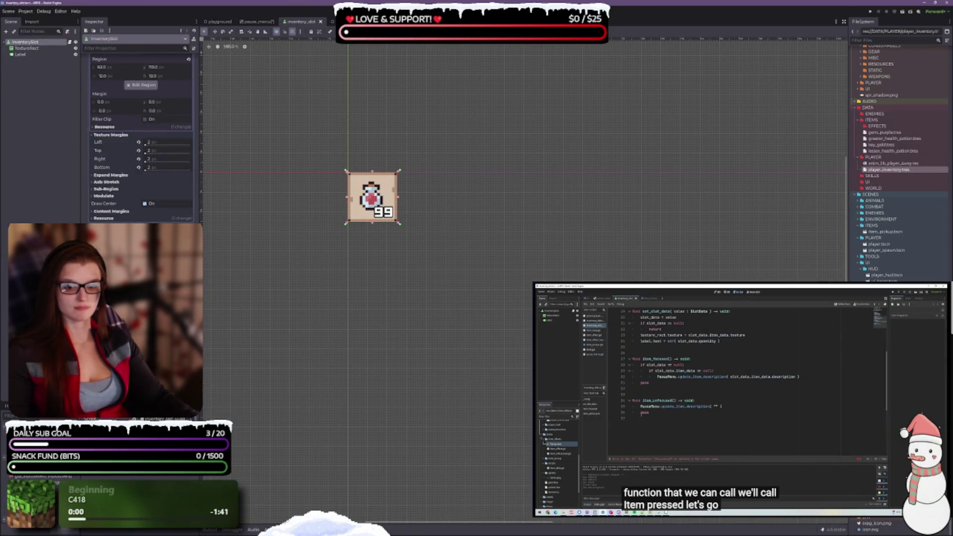
Back in pause_menu, delete the InventorySlot node and confirm the removal.
left_click(257, 21)
left_click(35, 110)
key("Delete")
key("Return")
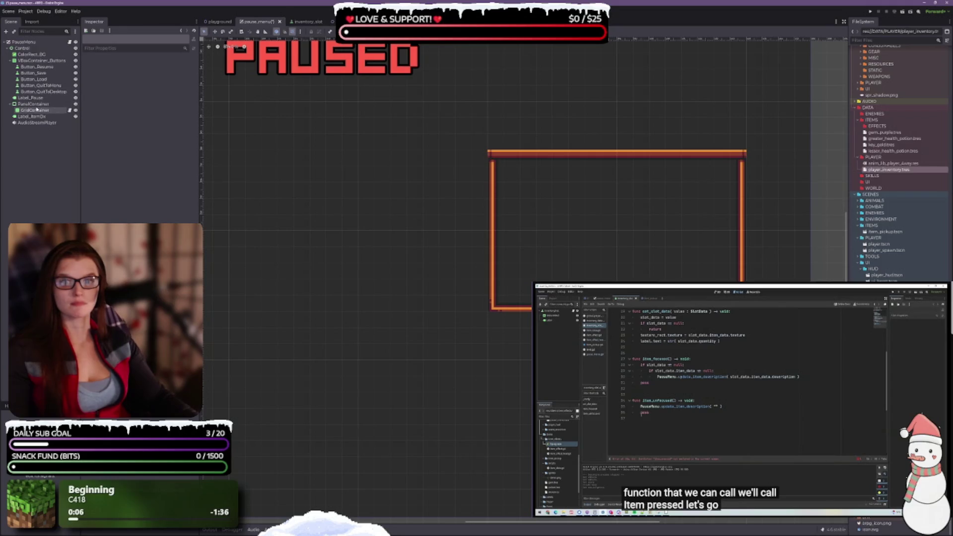
left_click(40, 110)
right_click(40, 110)
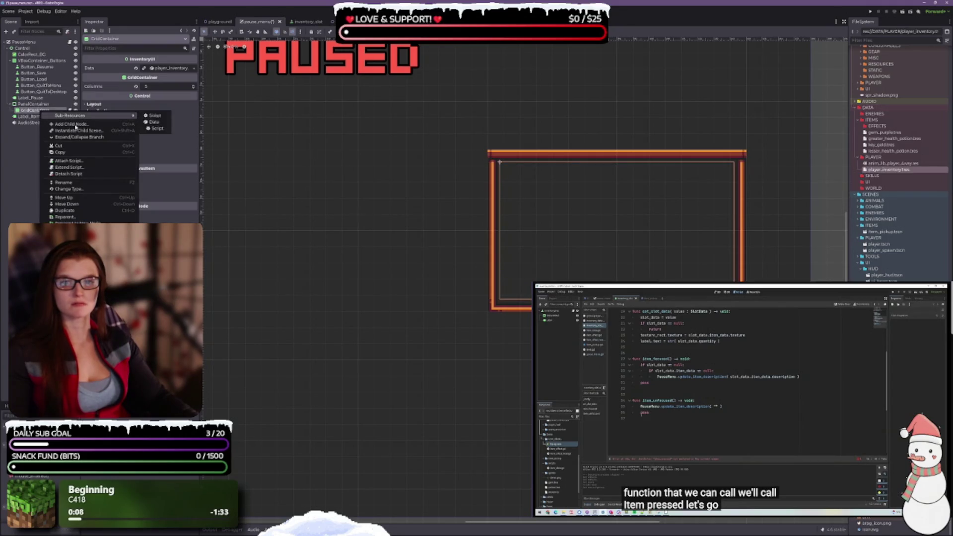
left_click(76, 125)
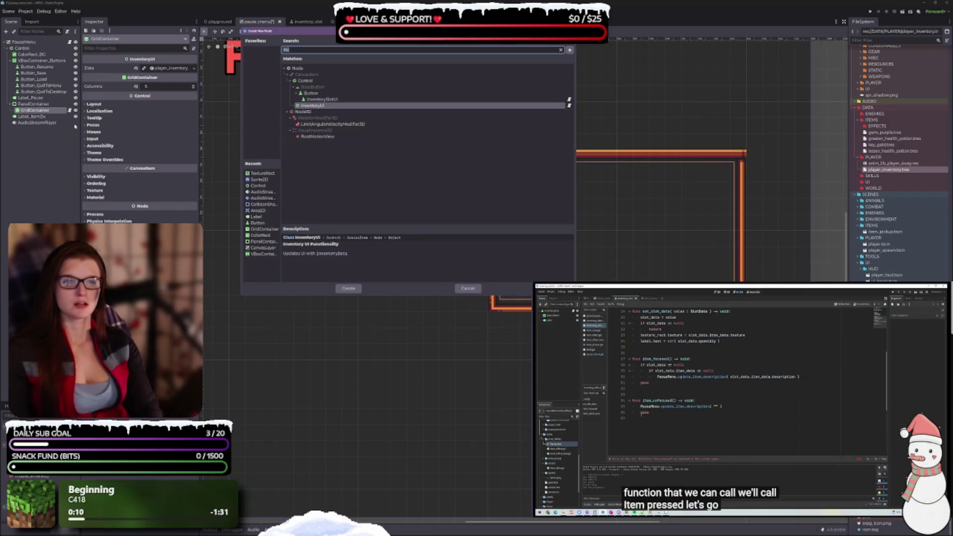
type("button")
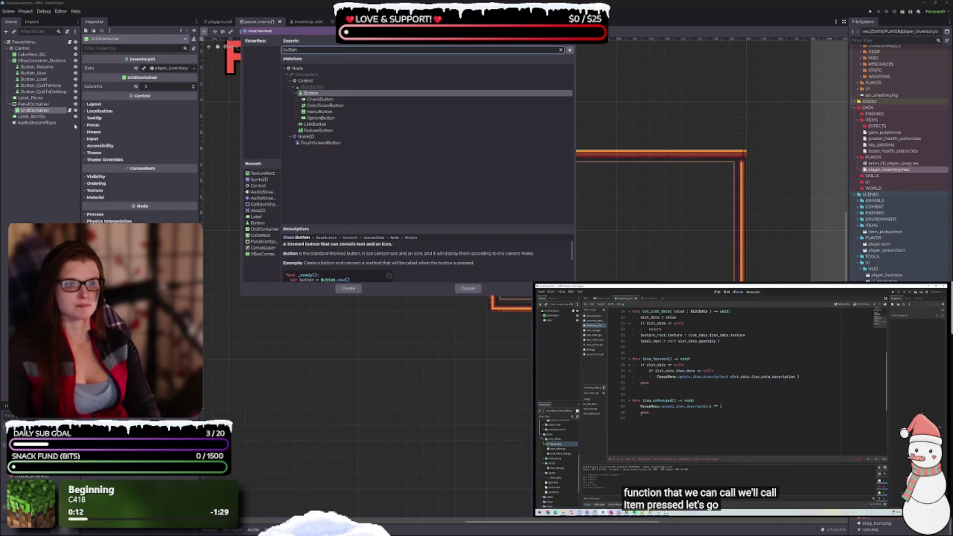
key("Return")
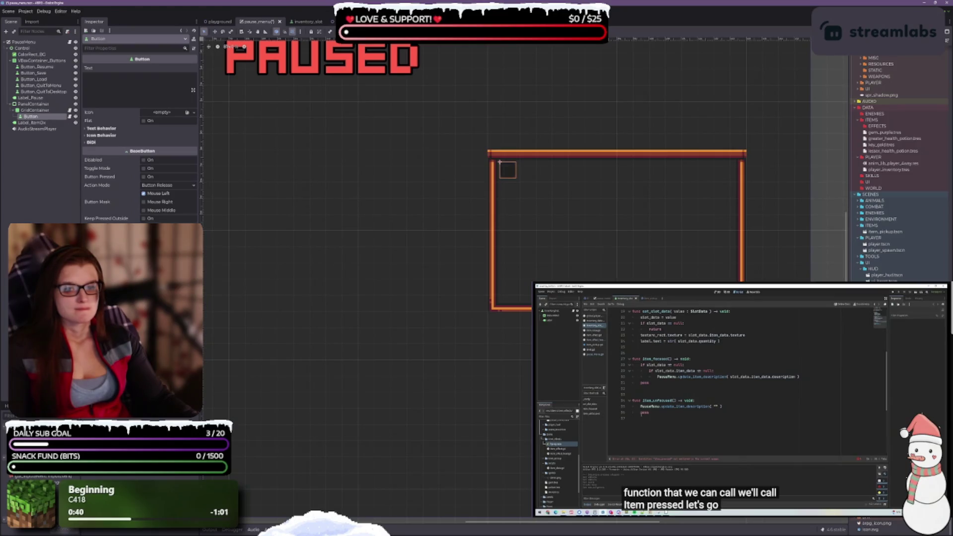
left_click(34, 112)
left_click(31, 116)
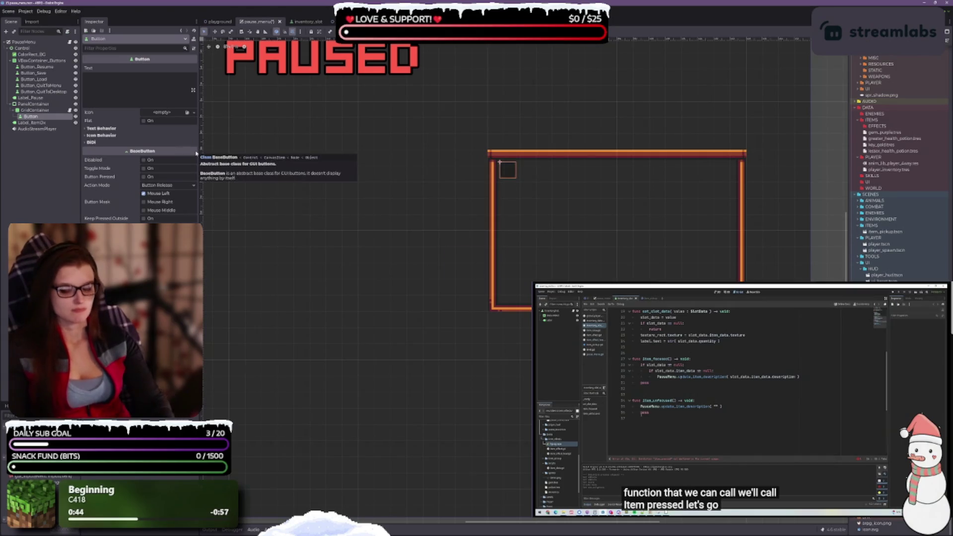
key("Delete")
left_click(462, 272)
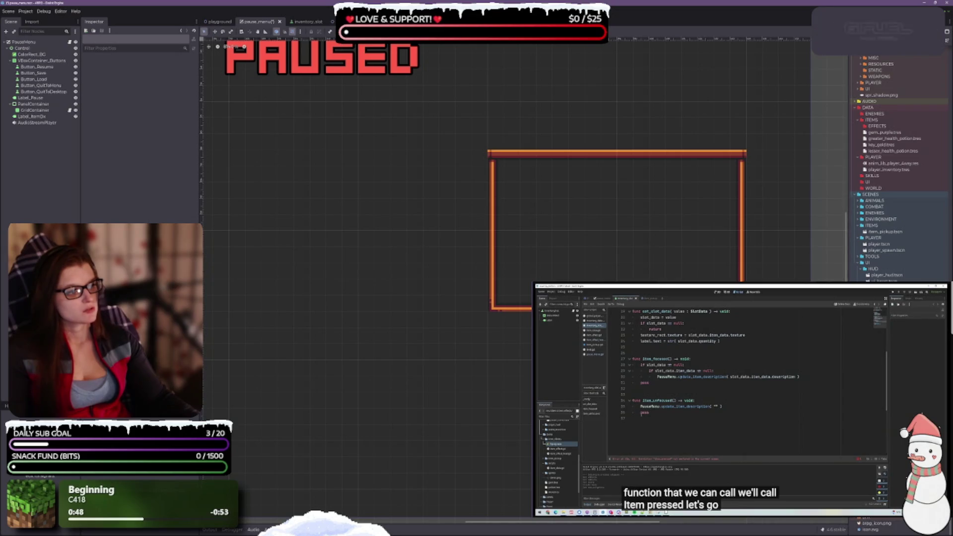
Instance inventory_slot.tscn under GridContainer and save, showing the potion slot with count 99.
mouse_move(889, 293)
left_mouse_down()
mouse_move(85, 156)
mouse_move(38, 113)
left_mouse_up()
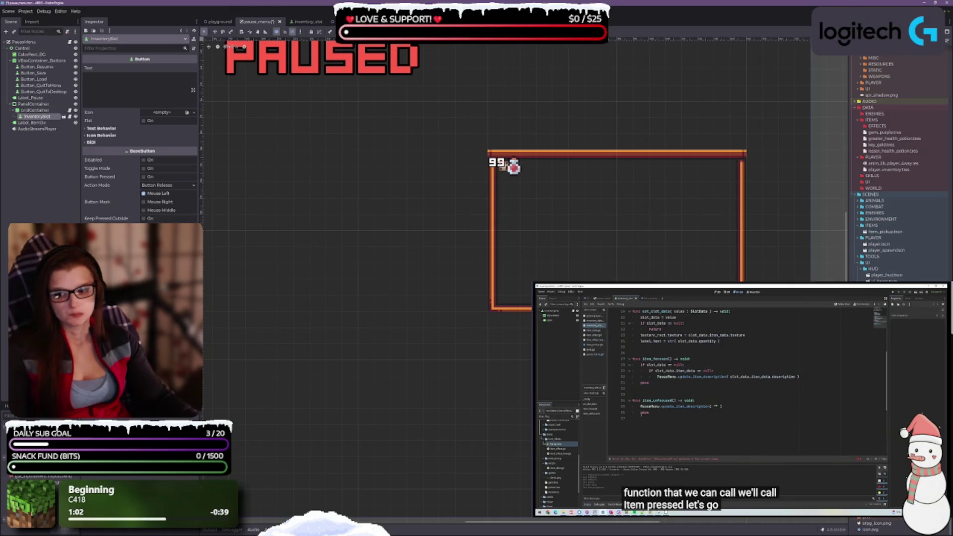
key("ctrl+s")
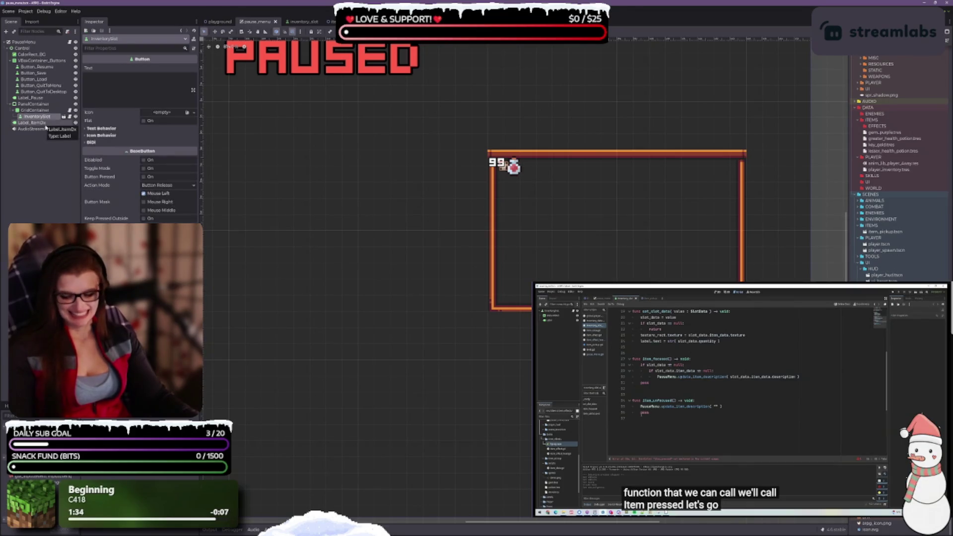
left_click(79, 156)
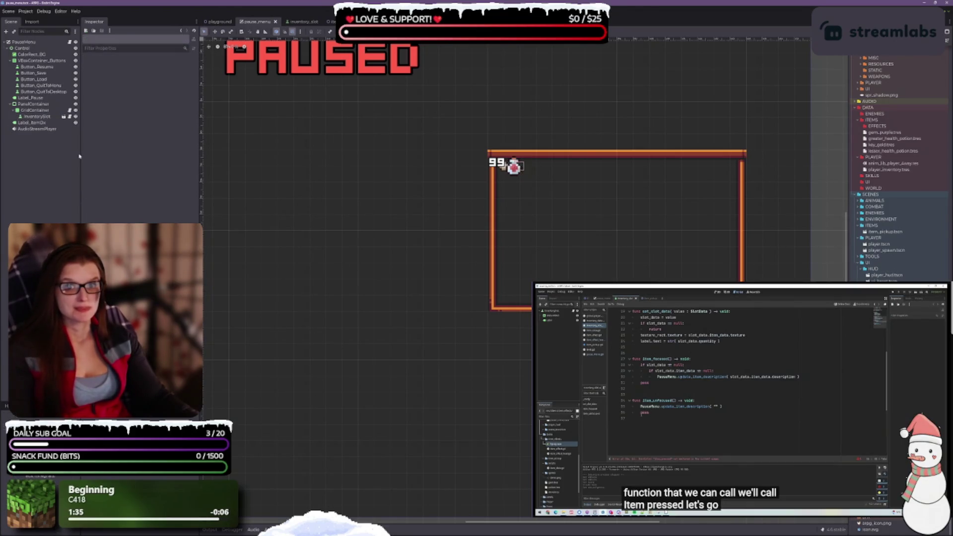
Expand the GridContainer's Layout properties, then save the inventory_slot scene.
left_click(32, 110)
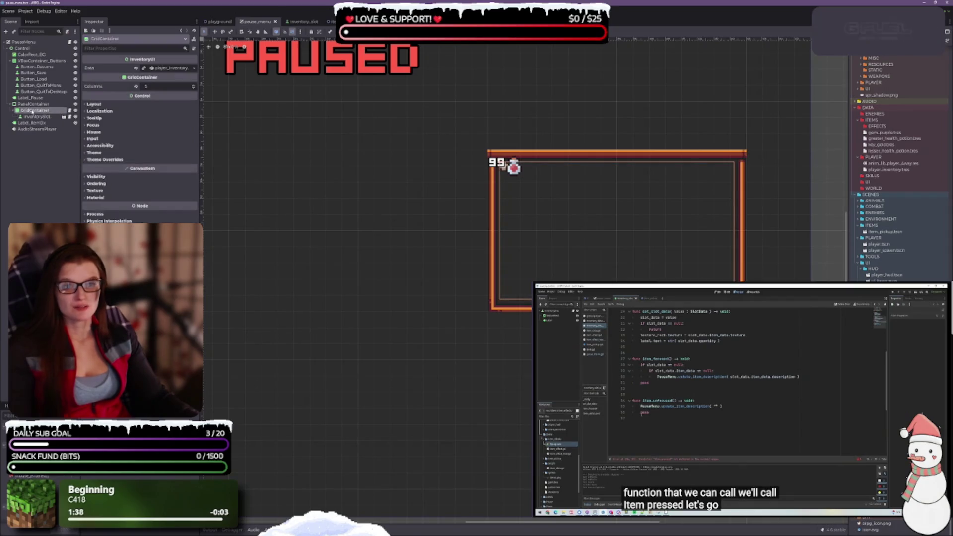
left_click(91, 105)
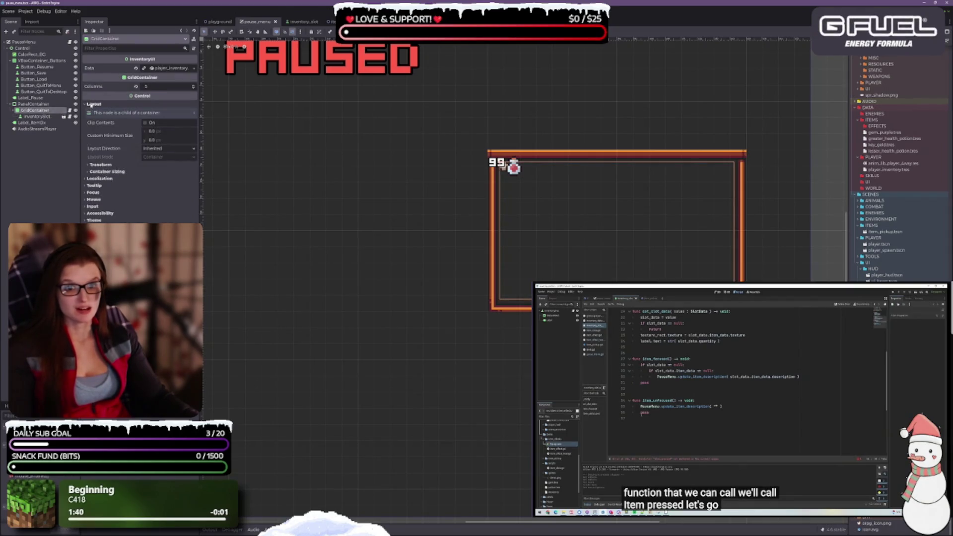
key("ctrl+Tab")
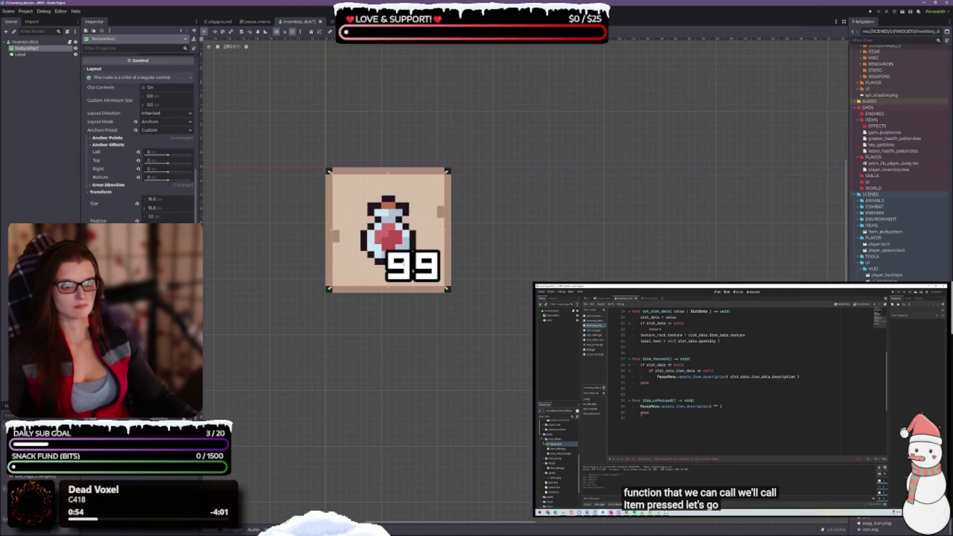
key("ctrl+s")
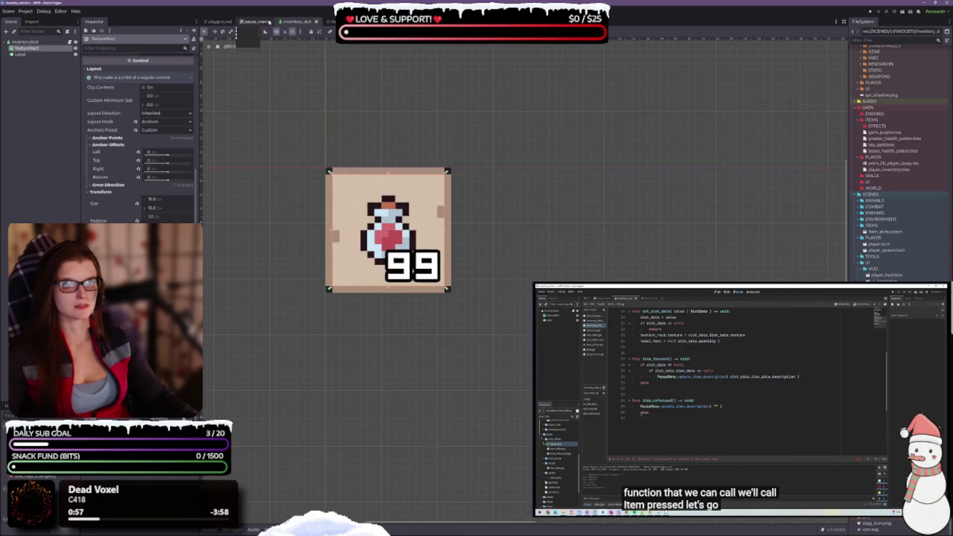
Remove the InventorySlot instance from the pause menu's GridContainer and confirm.
left_click(252, 22)
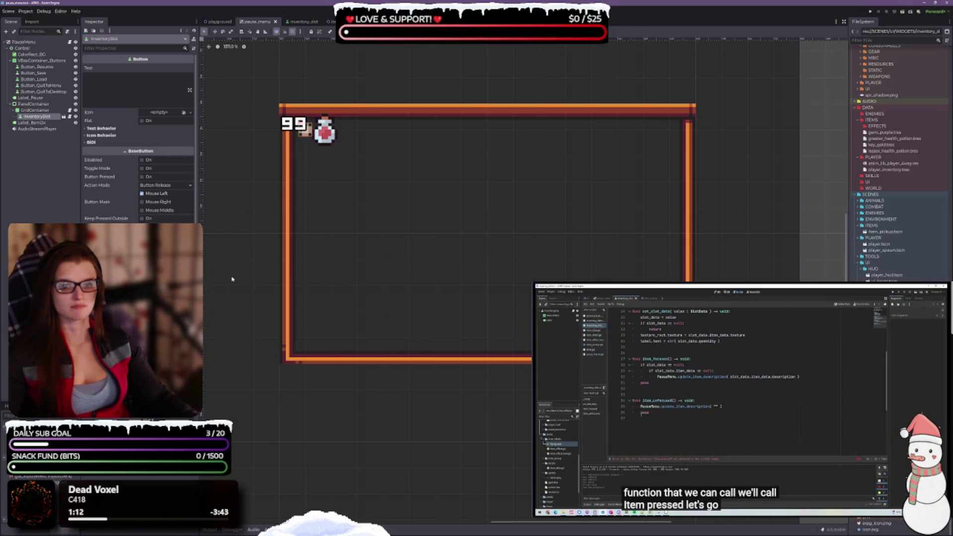
scroll(139, 149, "down", 2)
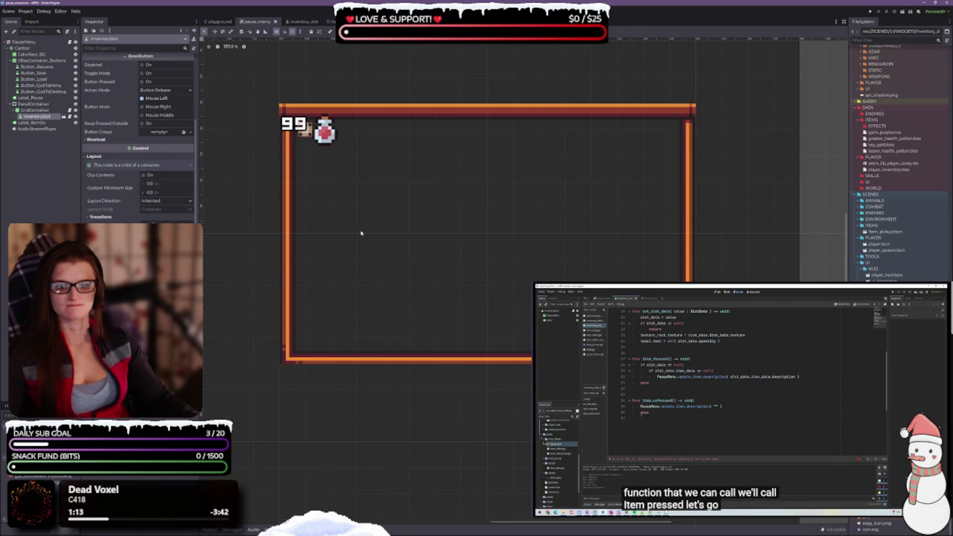
scroll(138, 134, "up", 3)
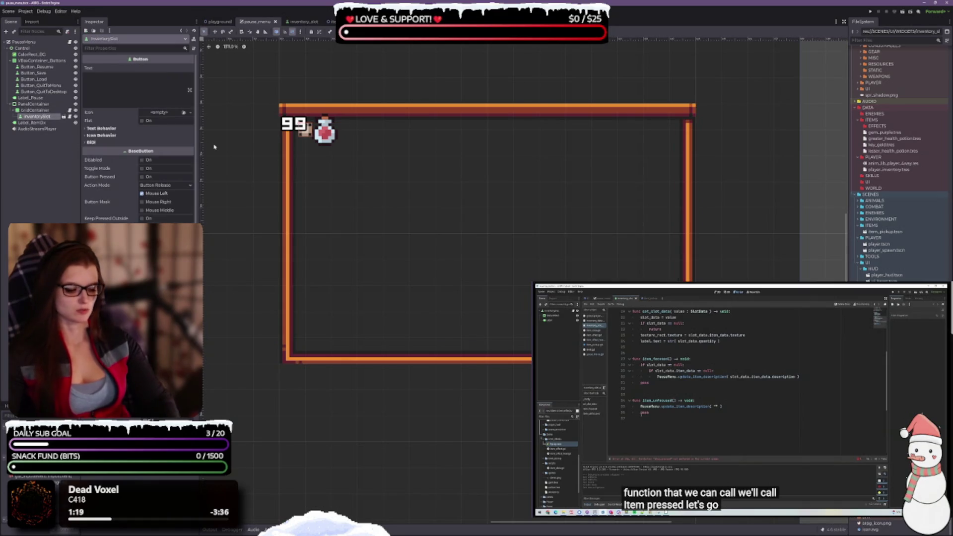
key("Delete")
key("Return")
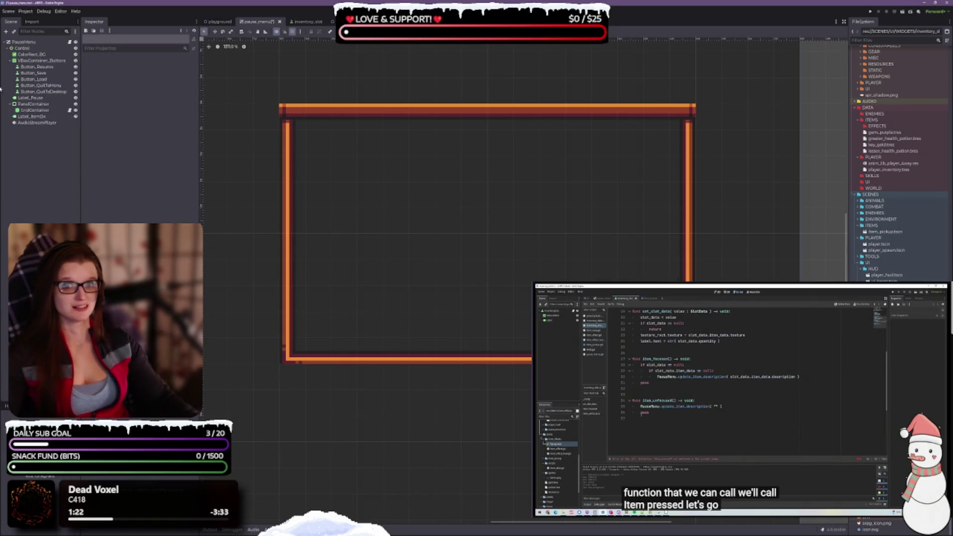
Save the pause_menu scene and recentre the canvas on the empty inventory frame.
left_click(41, 111)
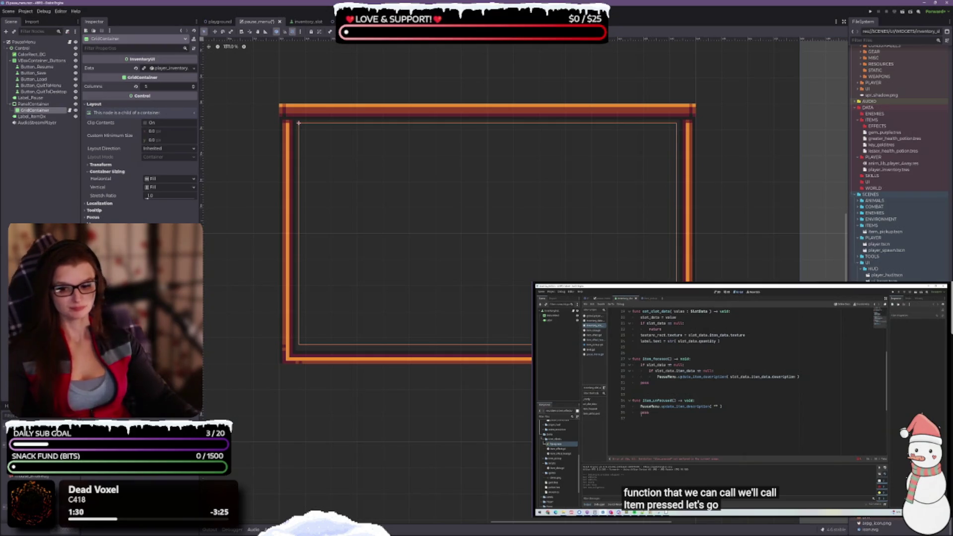
key("ctrl+s")
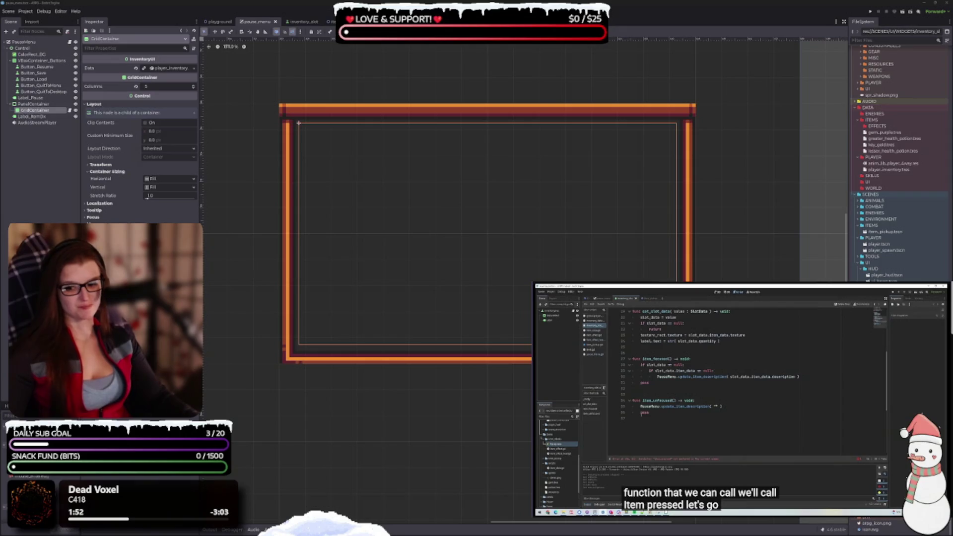
left_click_drag(395, 292, 411, 303)
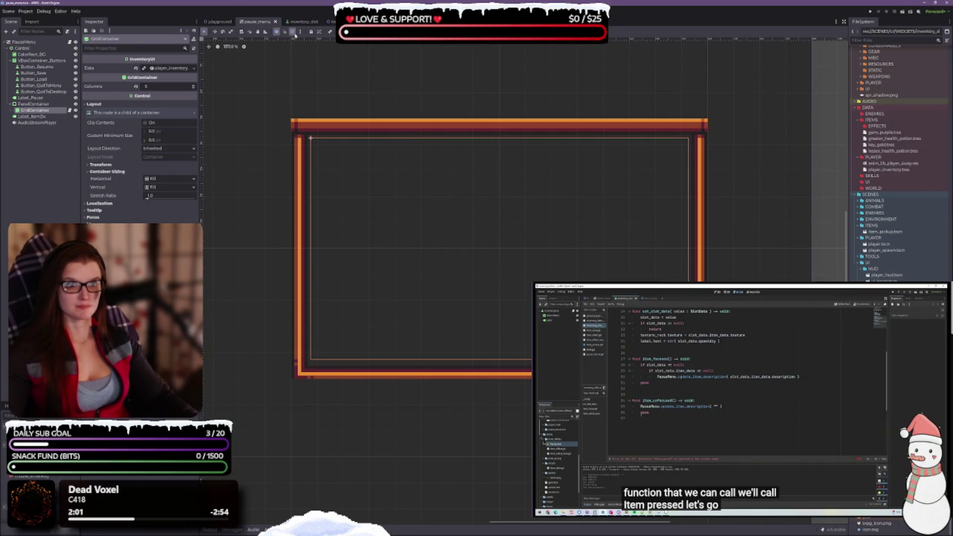
left_click(39, 105)
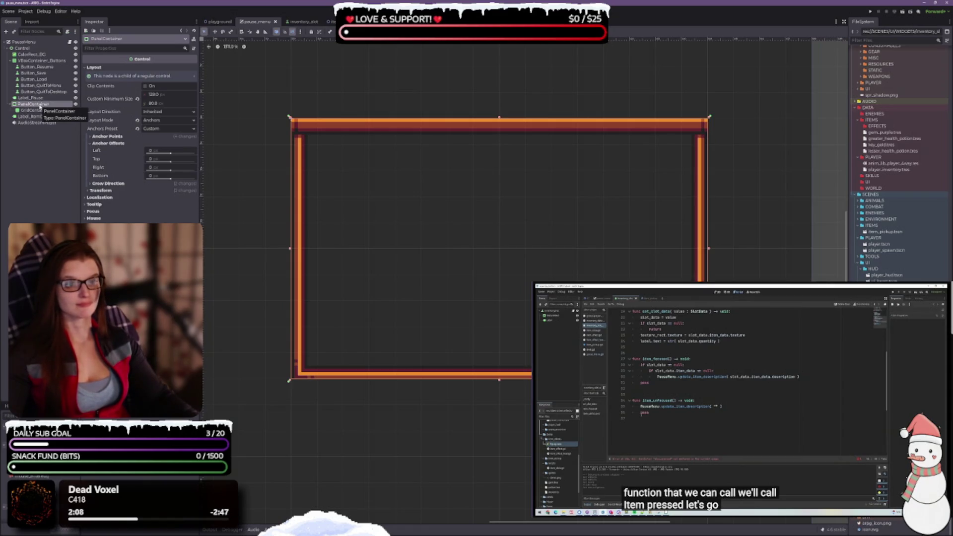
left_click(39, 110)
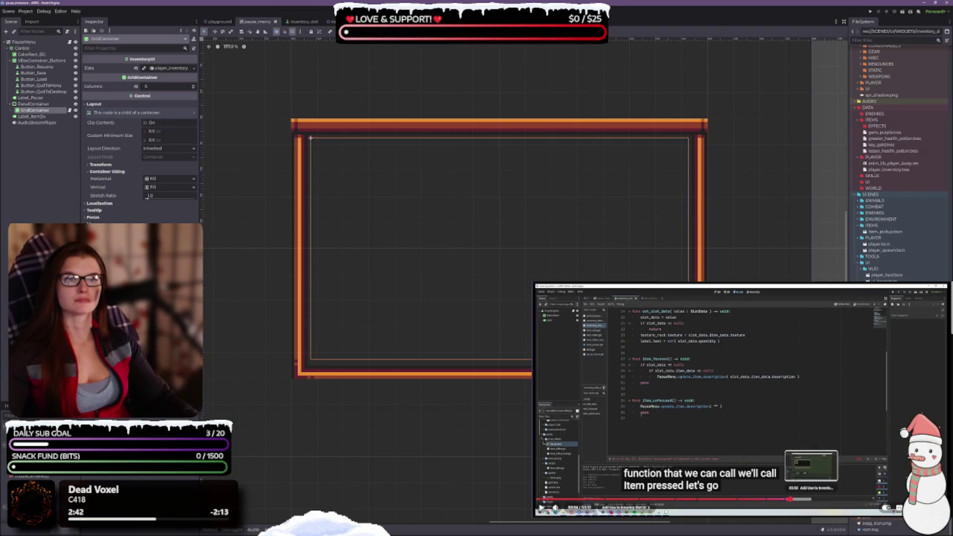
left_click(811, 500)
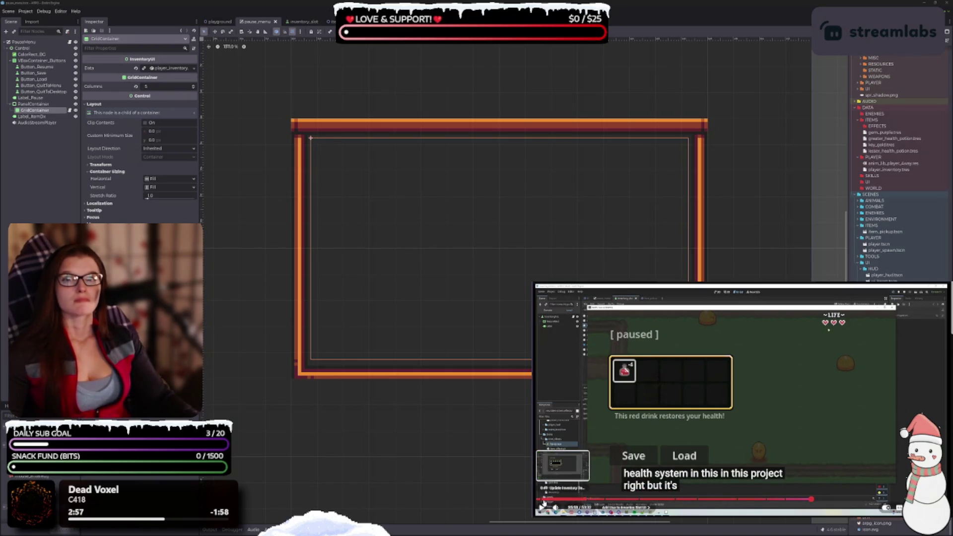
Rewind the tutorial video near its start and play it, pausing briefly before resuming.
left_click(540, 500)
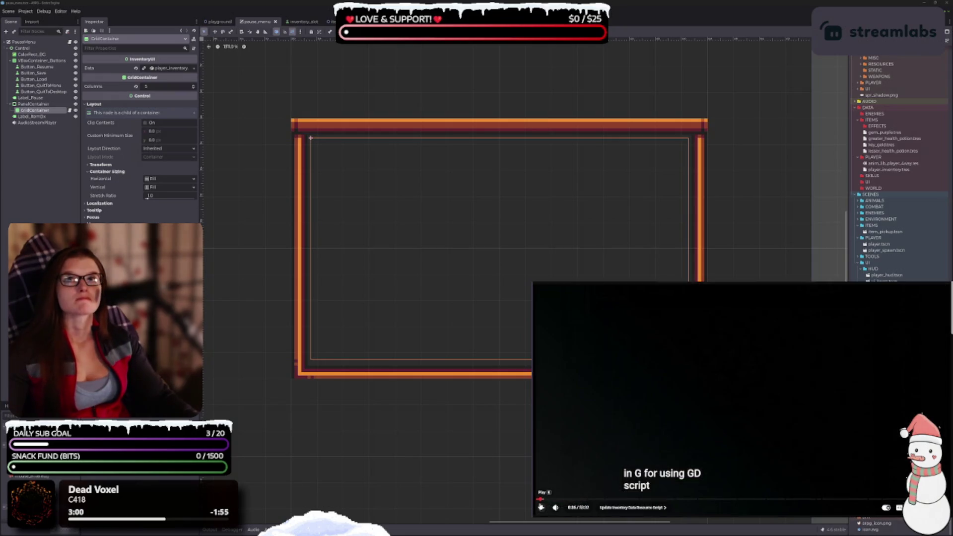
left_click(541, 506)
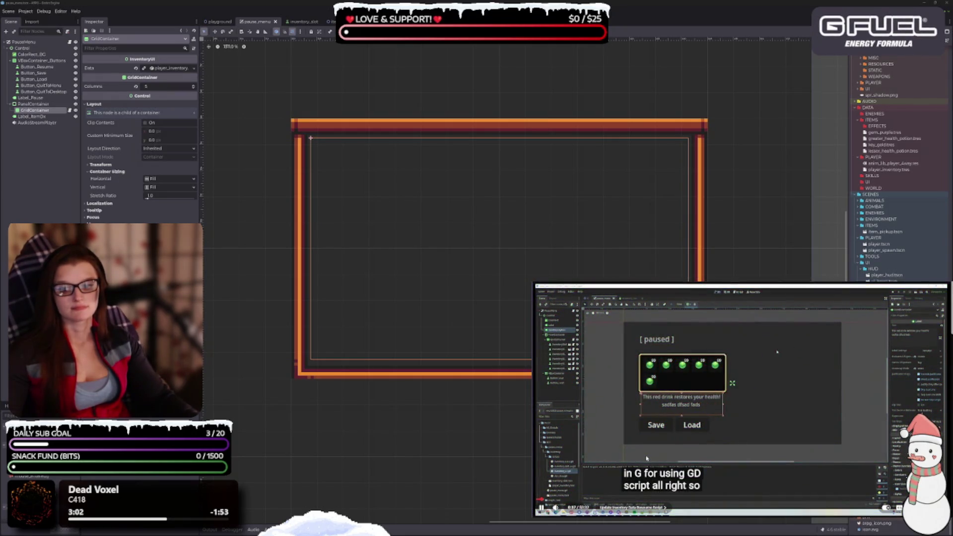
left_click(700, 378)
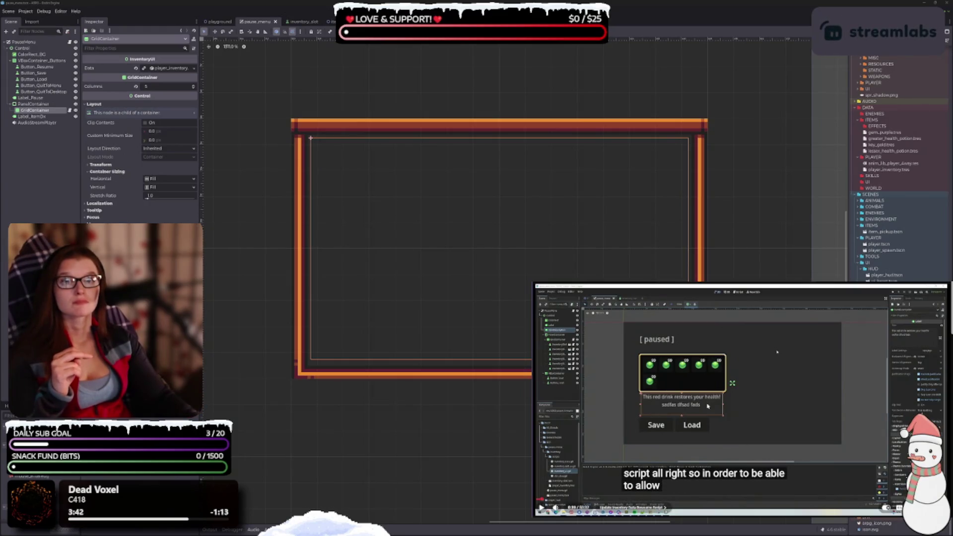
left_click(777, 352)
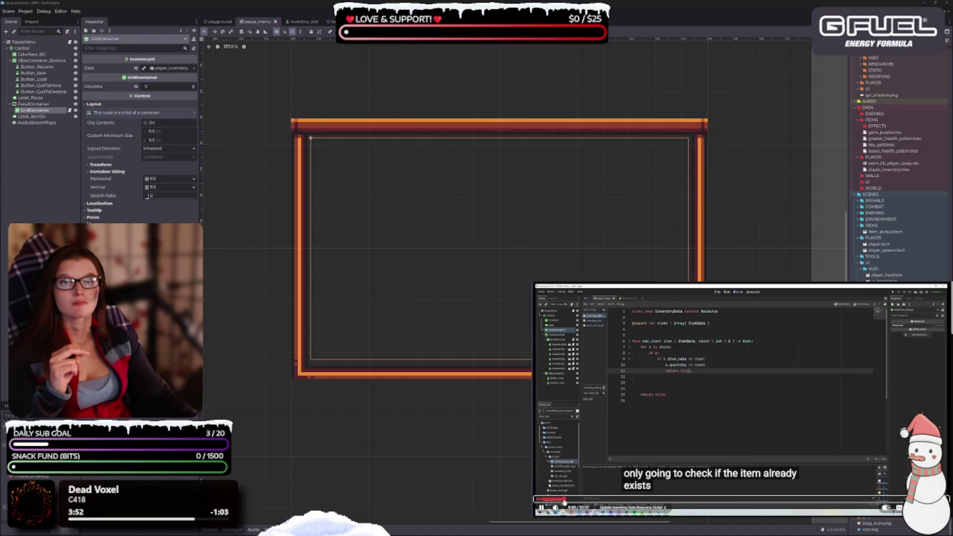
Skip the current tutorial ahead to about 7:39 and pause it.
left_click(564, 500)
left_click(571, 501)
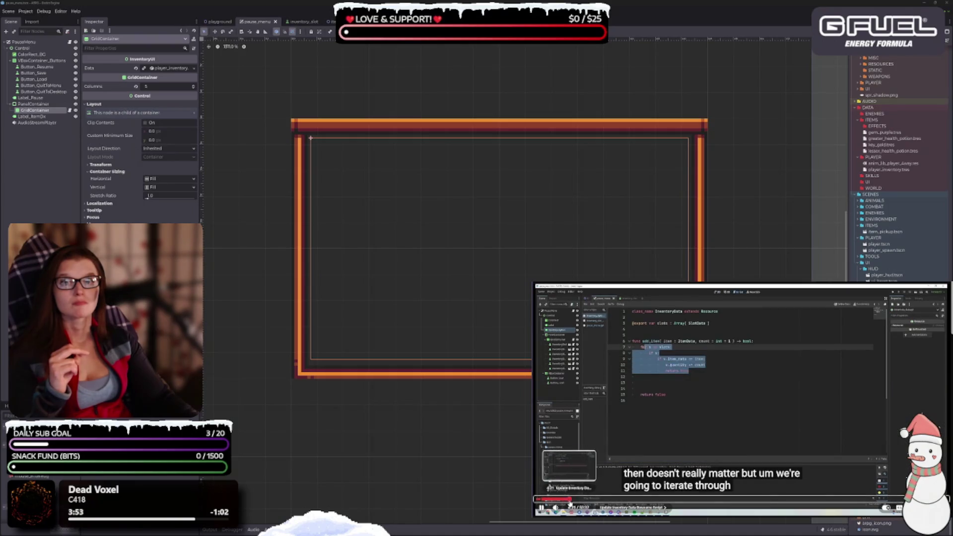
left_click(582, 500)
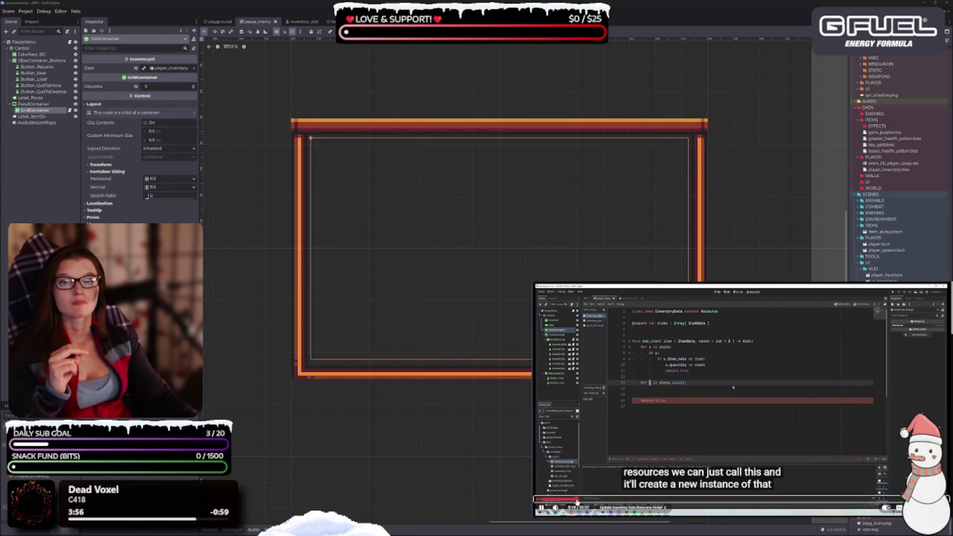
left_click(589, 500)
left_click(595, 501)
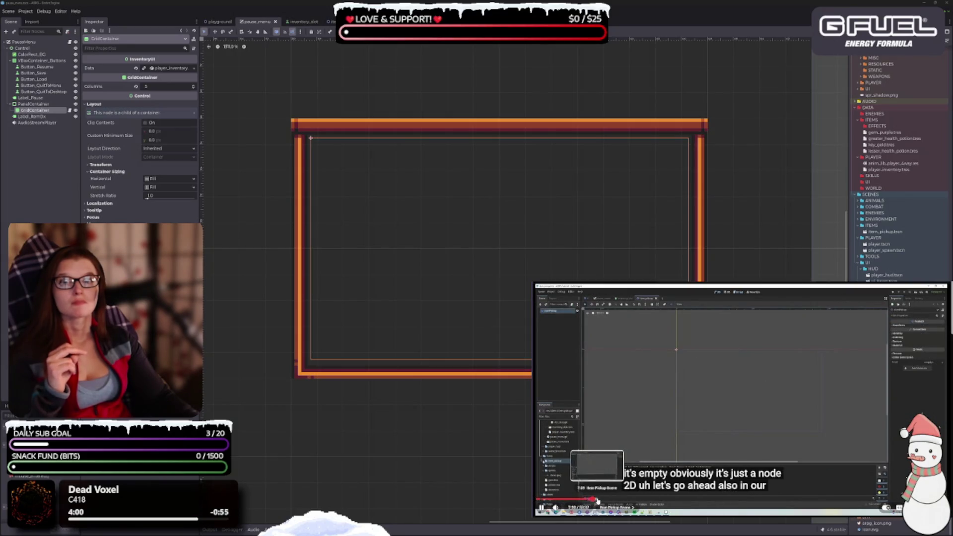
left_click(598, 500)
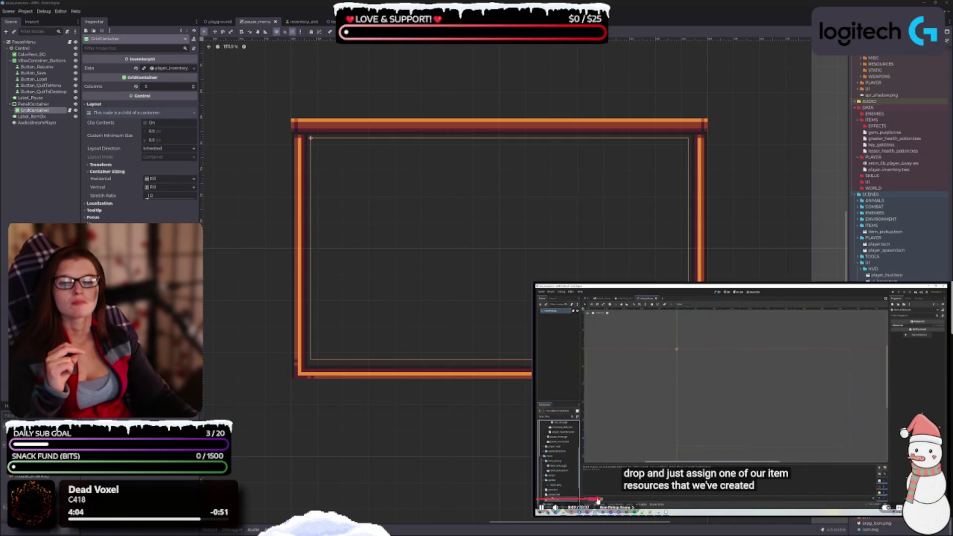
left_click(735, 394)
scroll(673, 462, "down", 1)
scroll(673, 462, "down", 3)
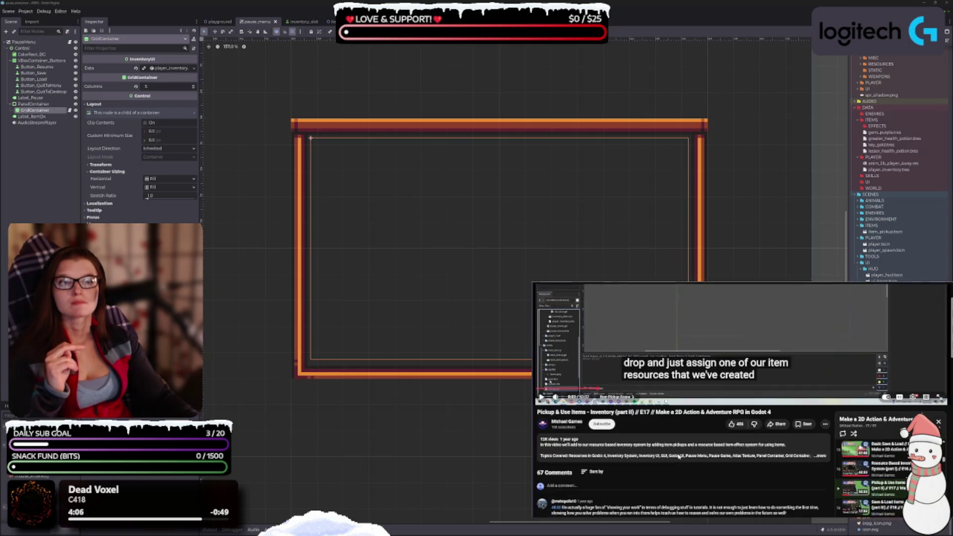
Open the Part 16 Inventory System video and jump to its resource script chapter.
left_click(869, 469)
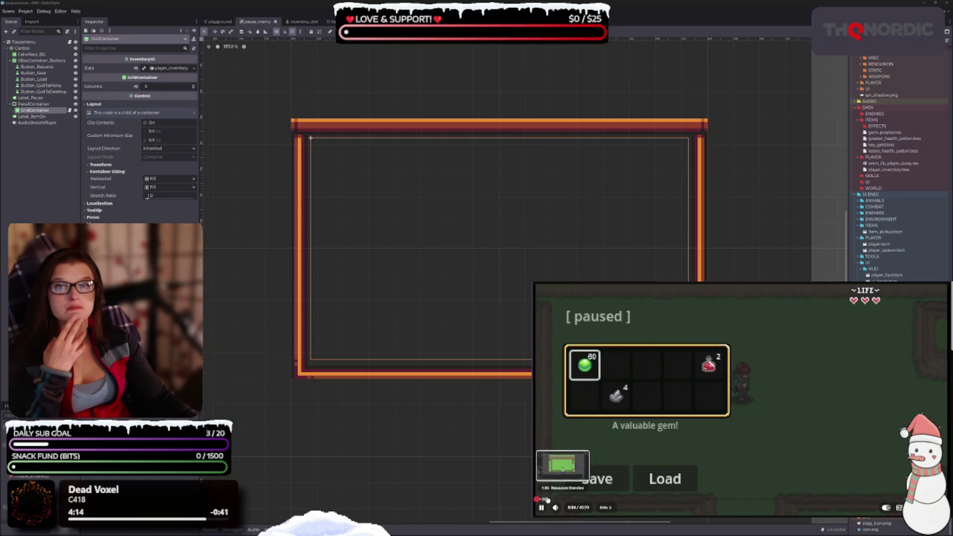
left_click(560, 499)
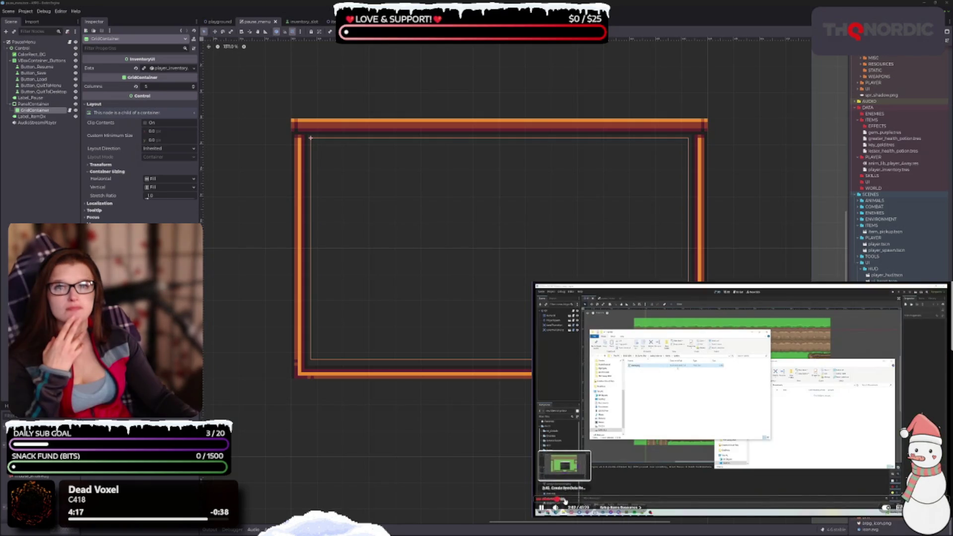
left_click(565, 501)
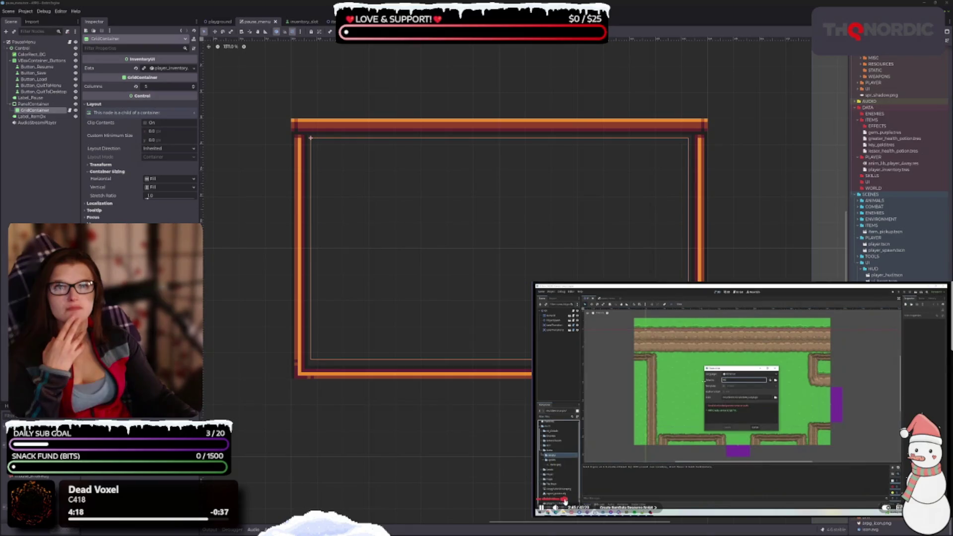
left_click(567, 501)
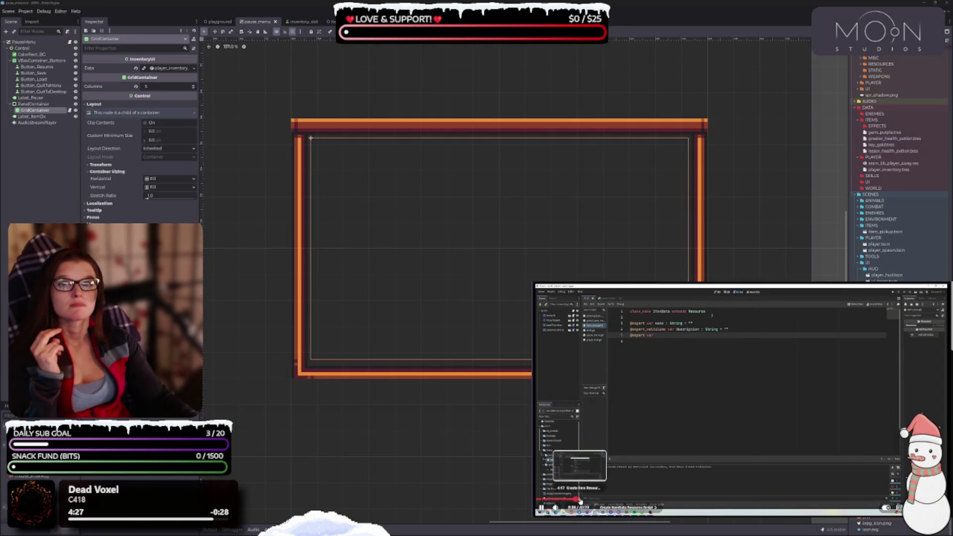
left_click(616, 500)
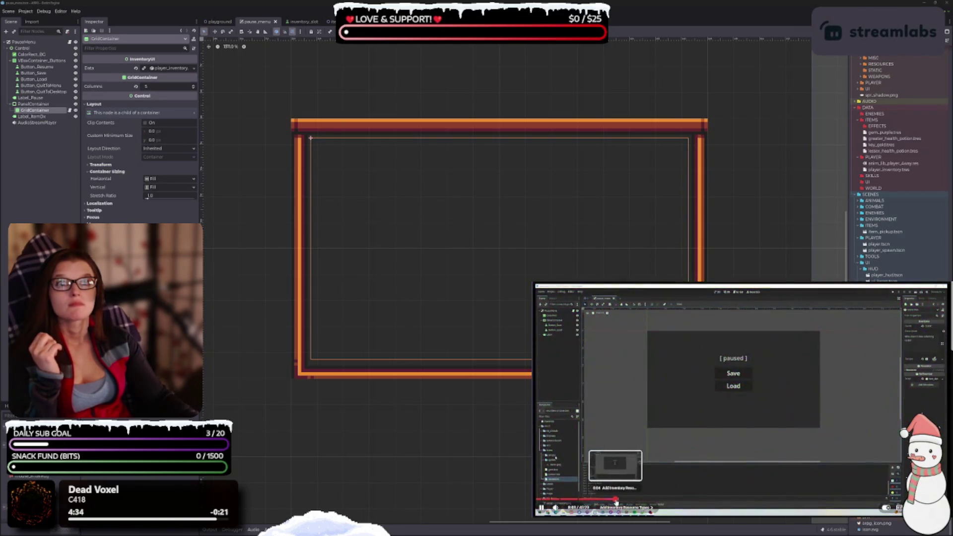
Skip past the SlotData, InventoryData and add_item sections, pausing at the gold-framed slot.
left_click(617, 502)
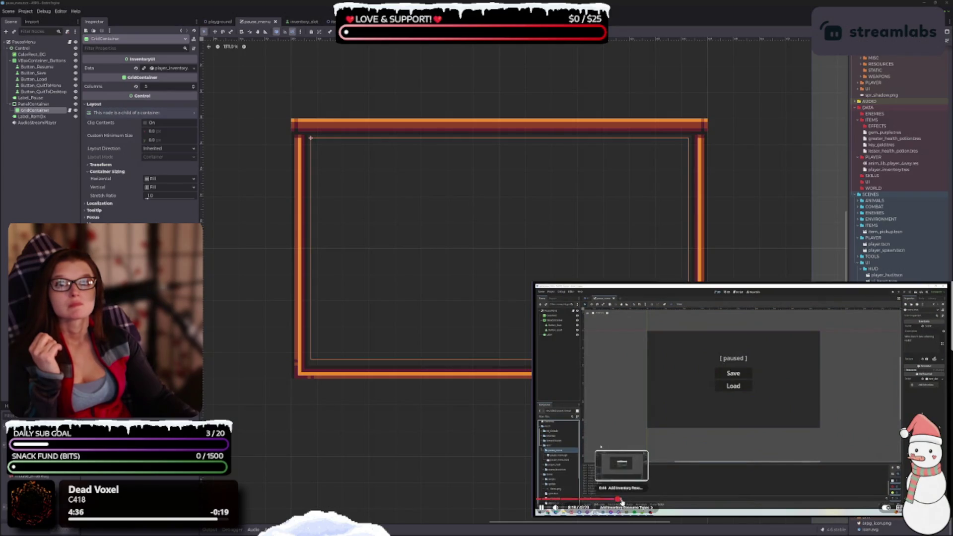
left_click(625, 502)
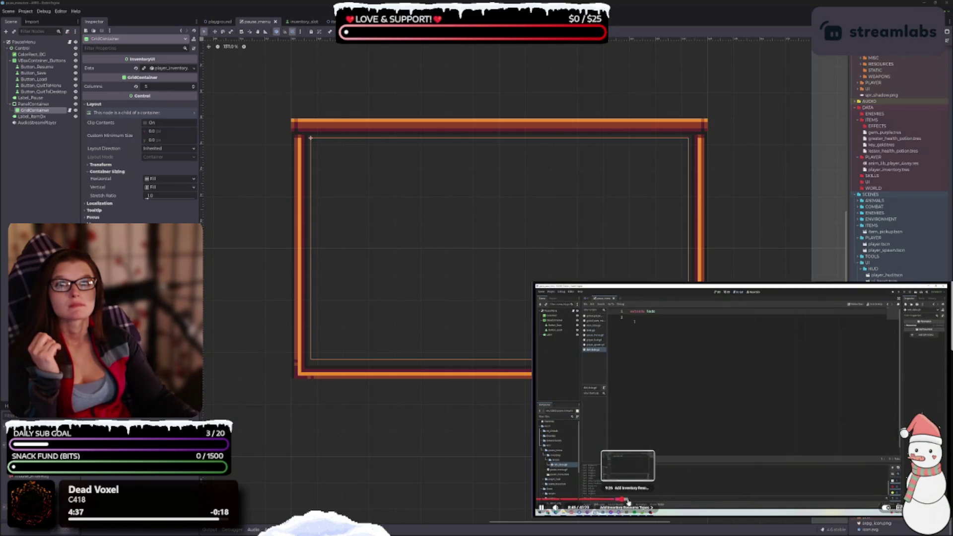
left_click(628, 502)
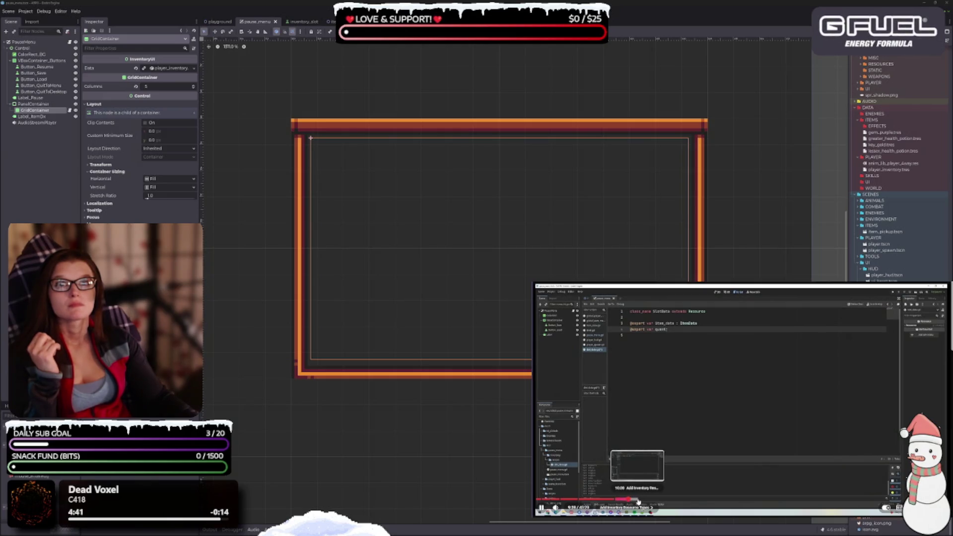
left_click(638, 502)
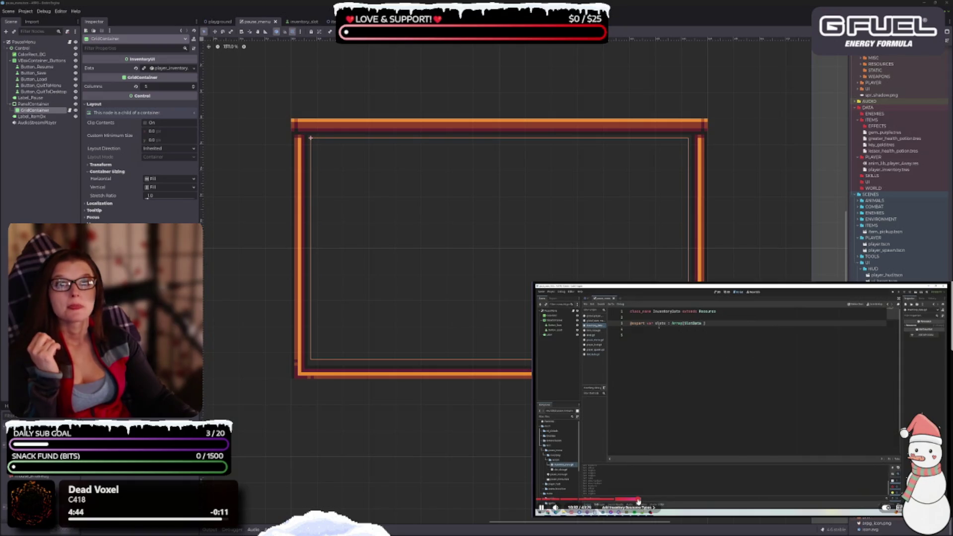
left_click(650, 502)
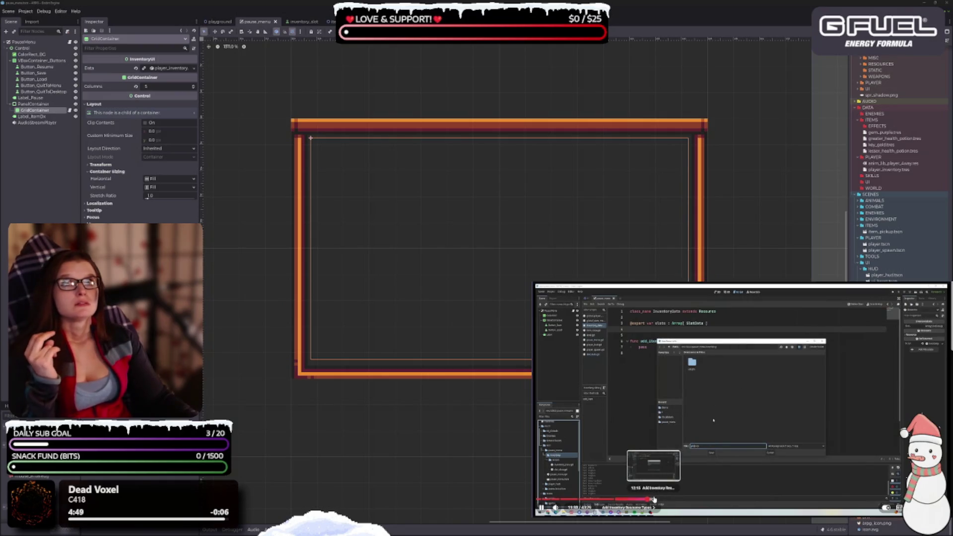
left_click(656, 500)
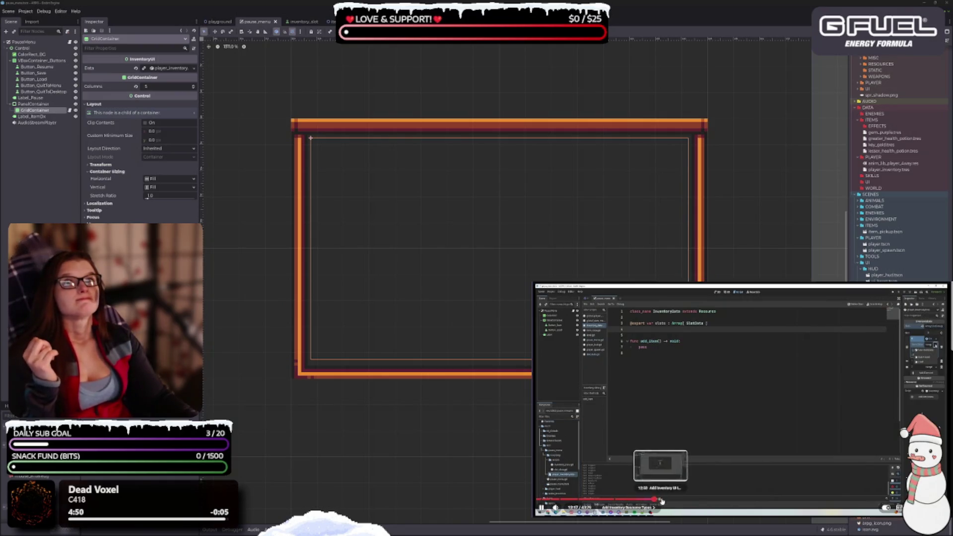
left_click(665, 502)
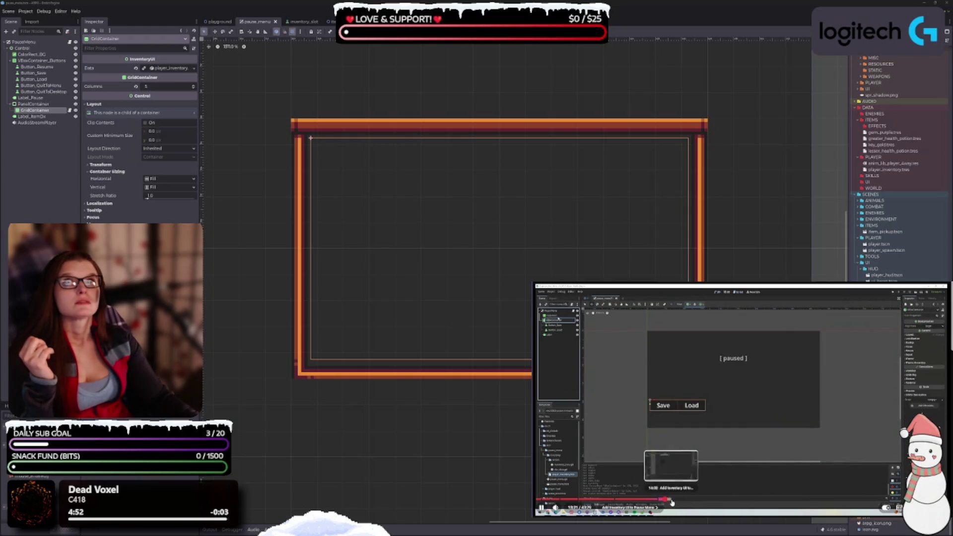
left_click(672, 502)
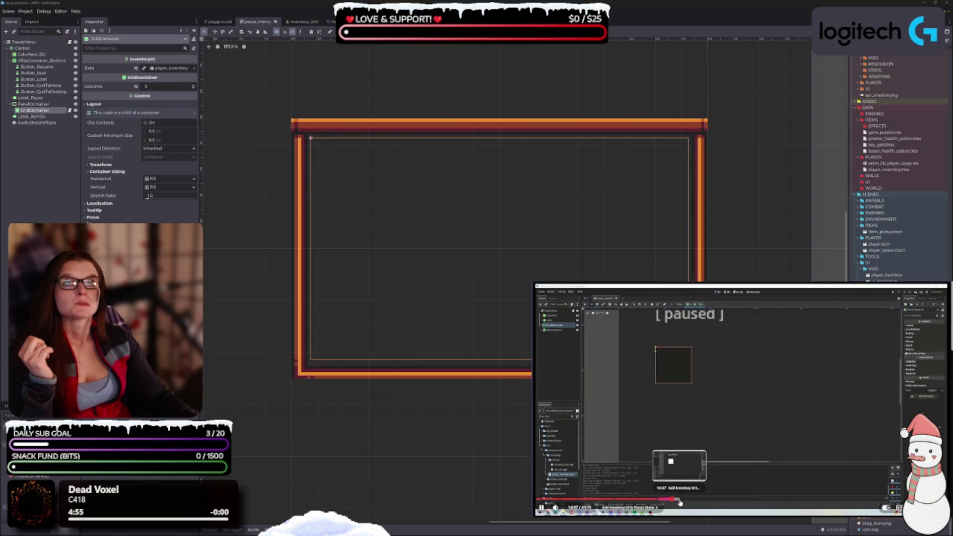
left_click(680, 502)
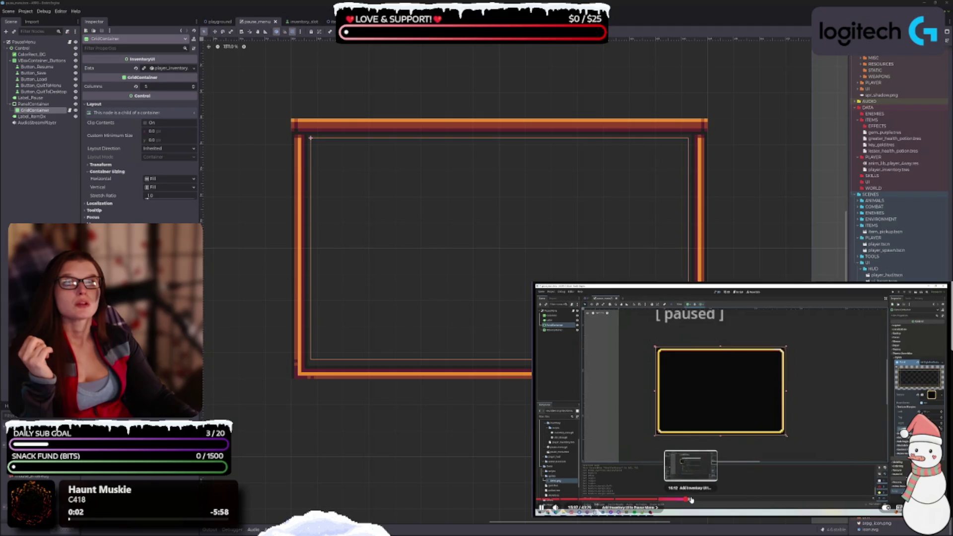
left_click(691, 500)
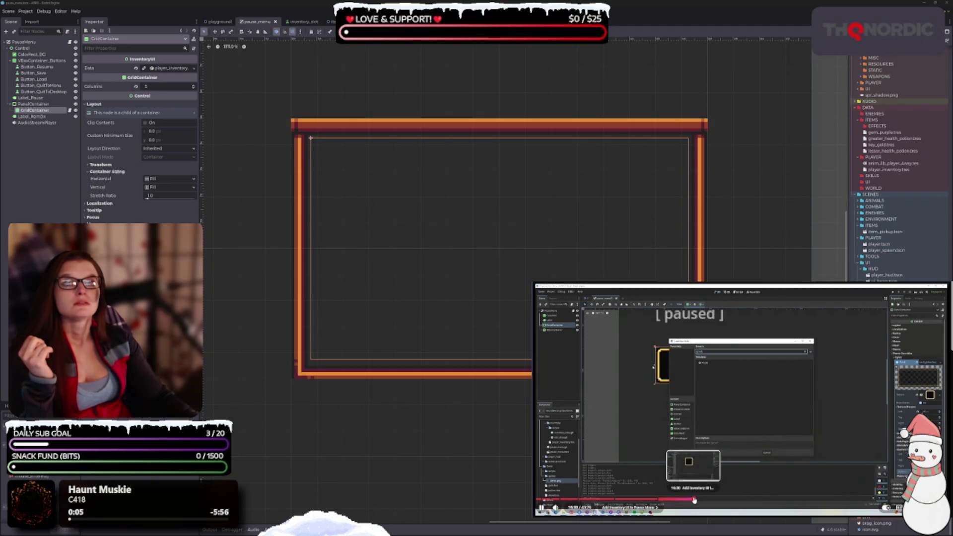
left_click(694, 501)
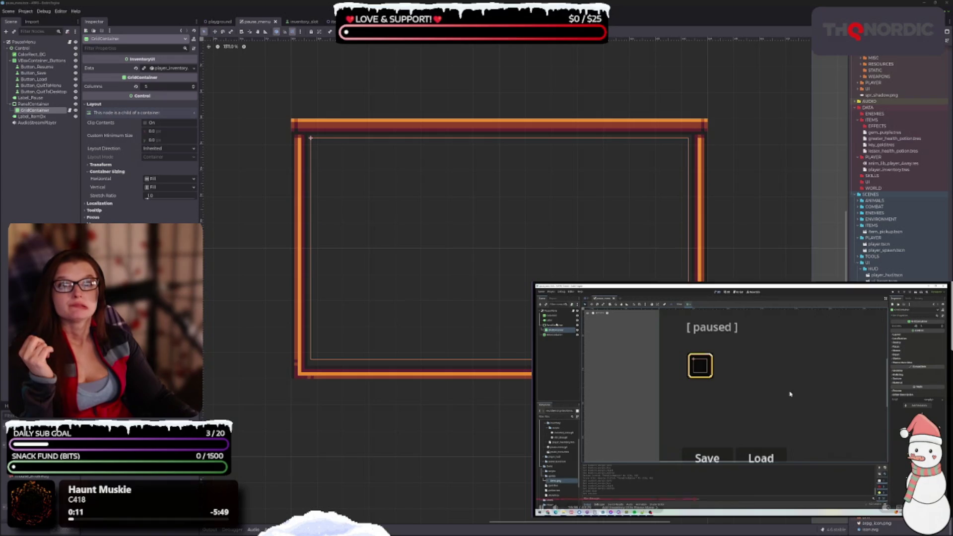
left_click(742, 388)
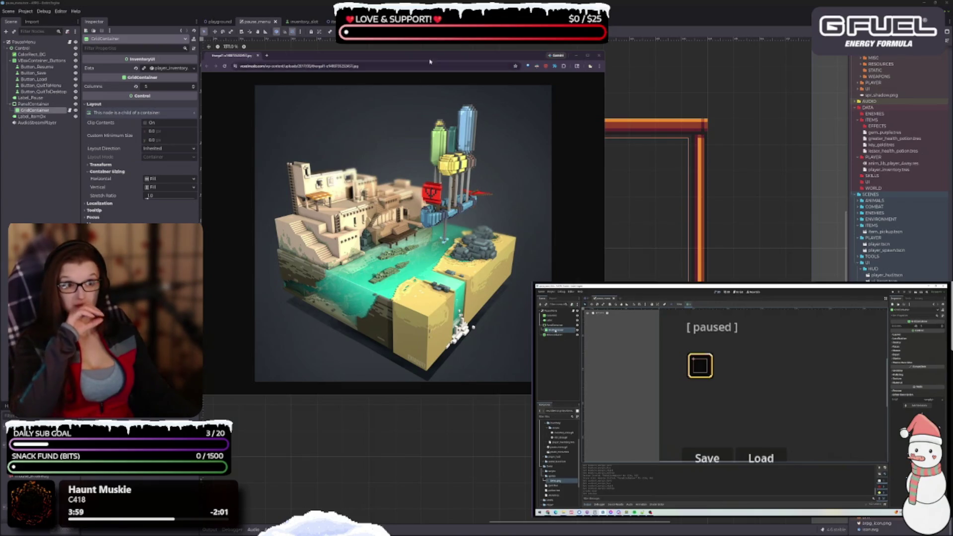
Zoom through the voxel city images, ending on the neon-lit building, then close the browser.
key("alt+Tab")
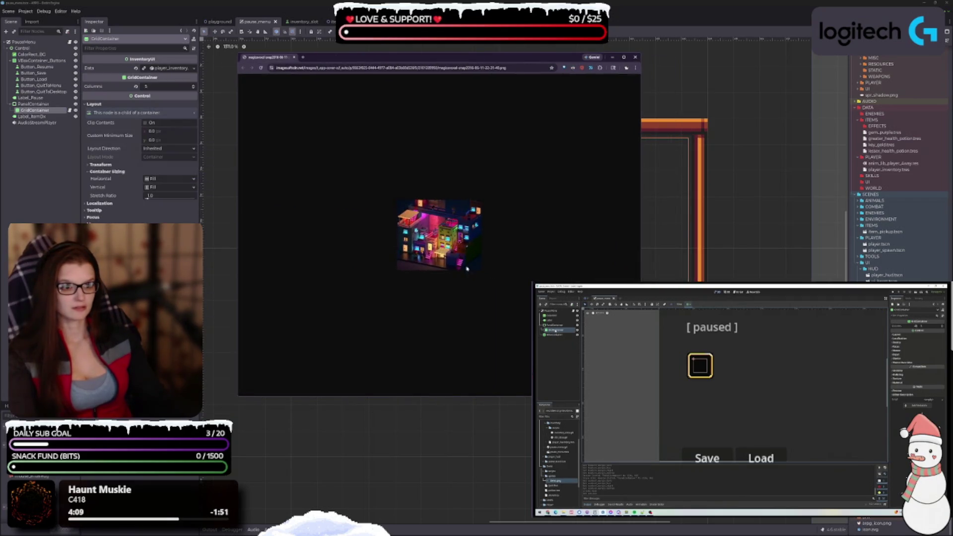
scroll(452, 265, "up", 5)
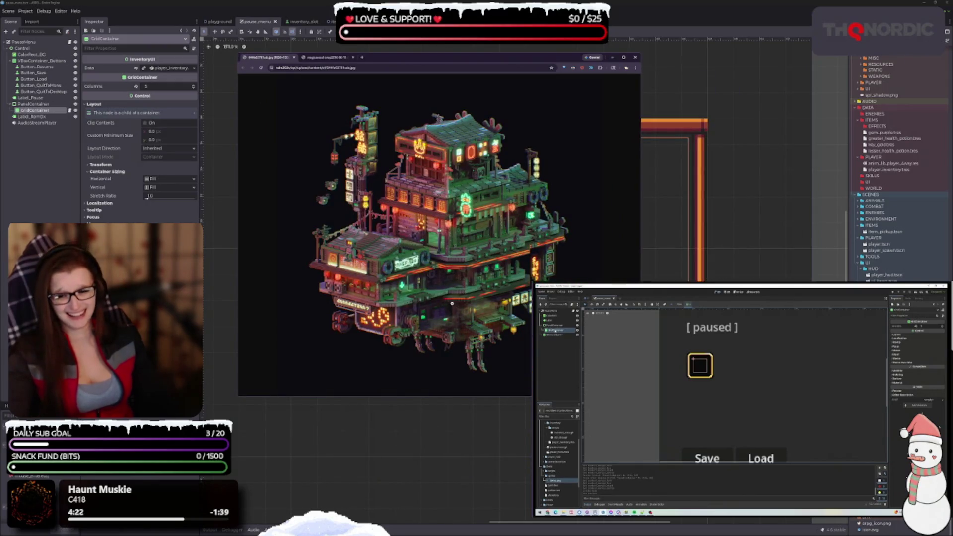
left_click_drag(422, 57, 368, 51)
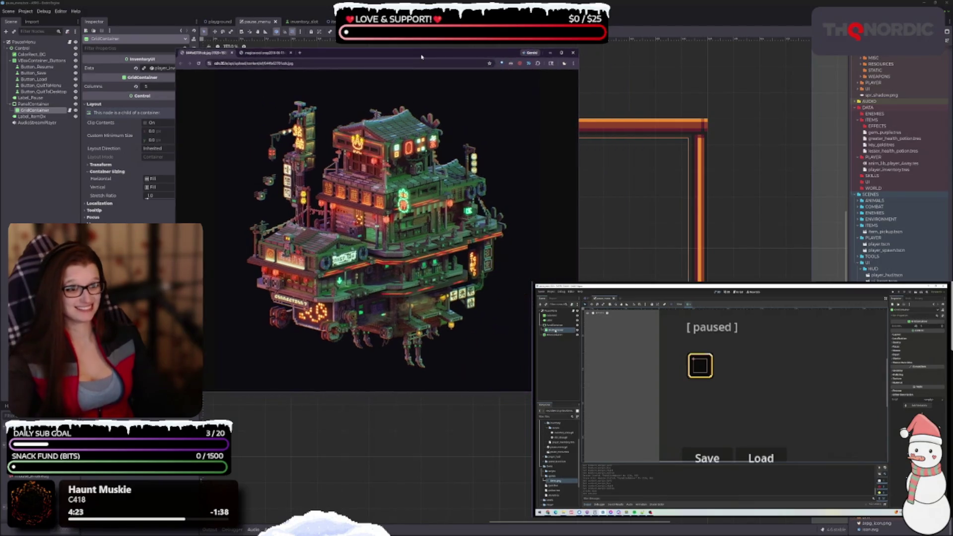
scroll(392, 296, "up", 1, "ctrl")
scroll(392, 297, "down", 3, "ctrl")
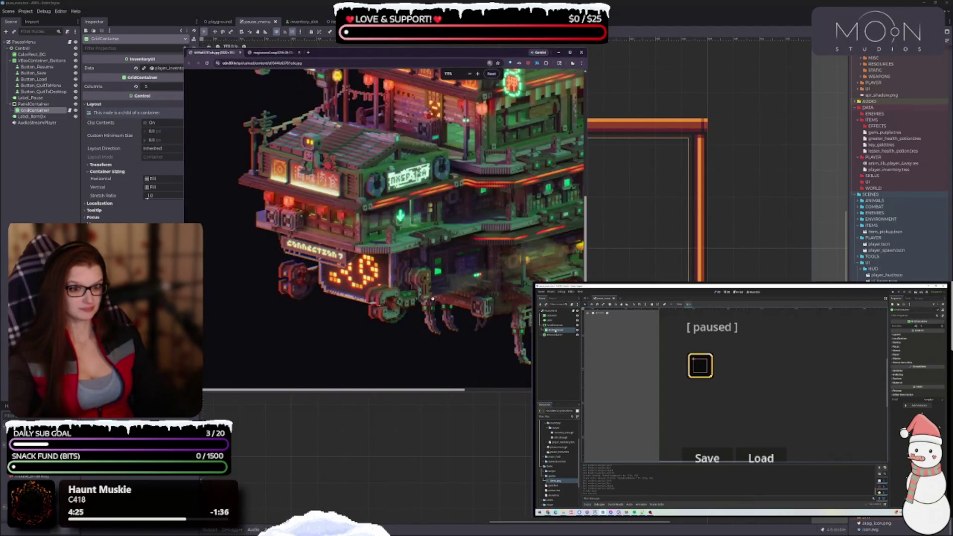
scroll(433, 297, "down", 2, "ctrl")
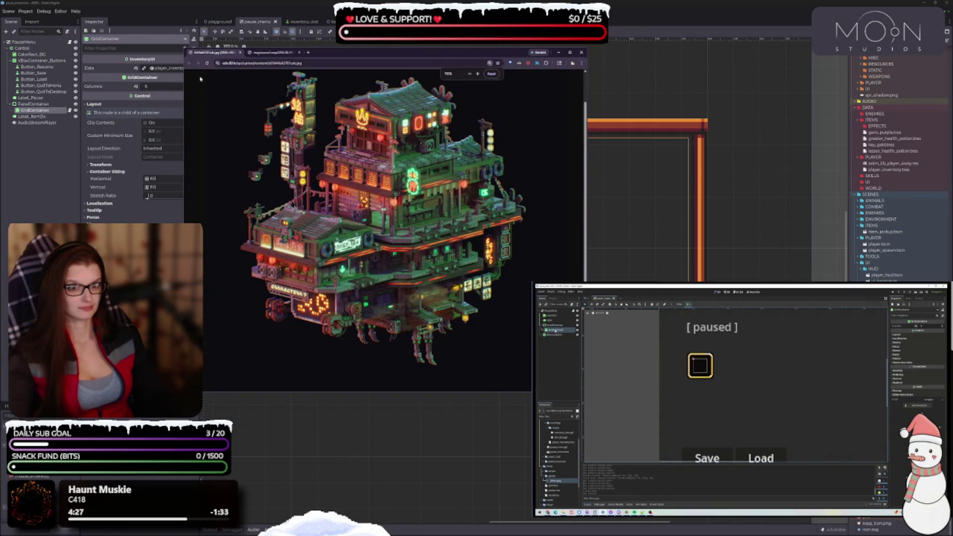
key("alt+Left")
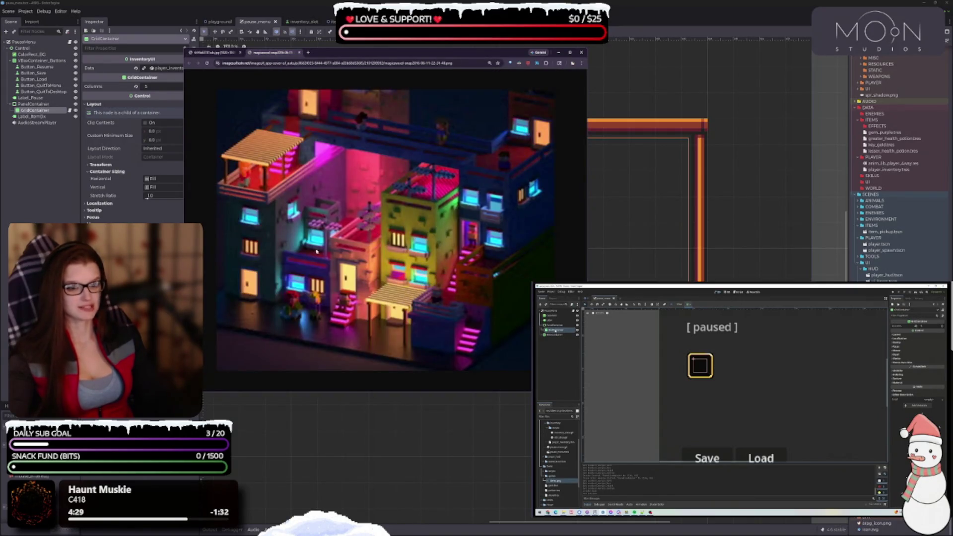
scroll(408, 226, "down", 2, "ctrl")
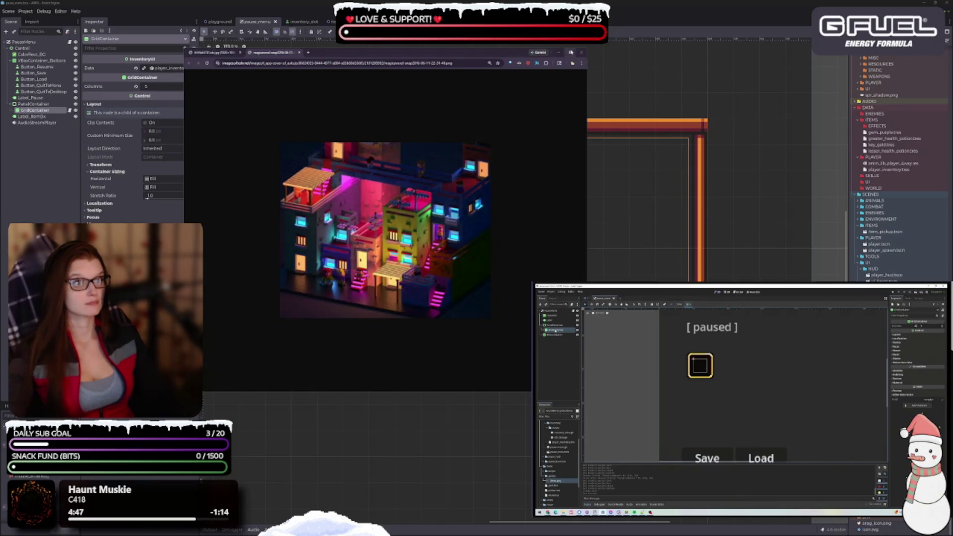
left_click(582, 52)
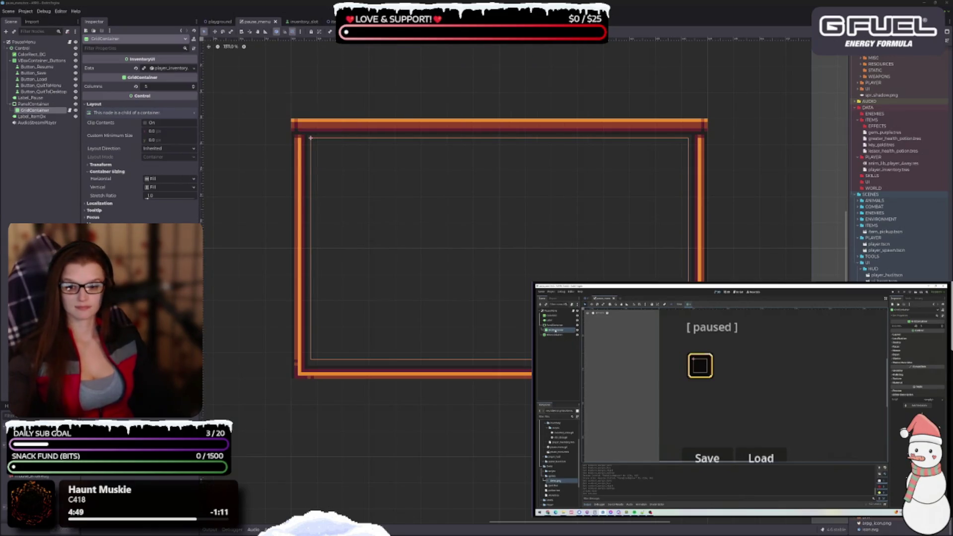
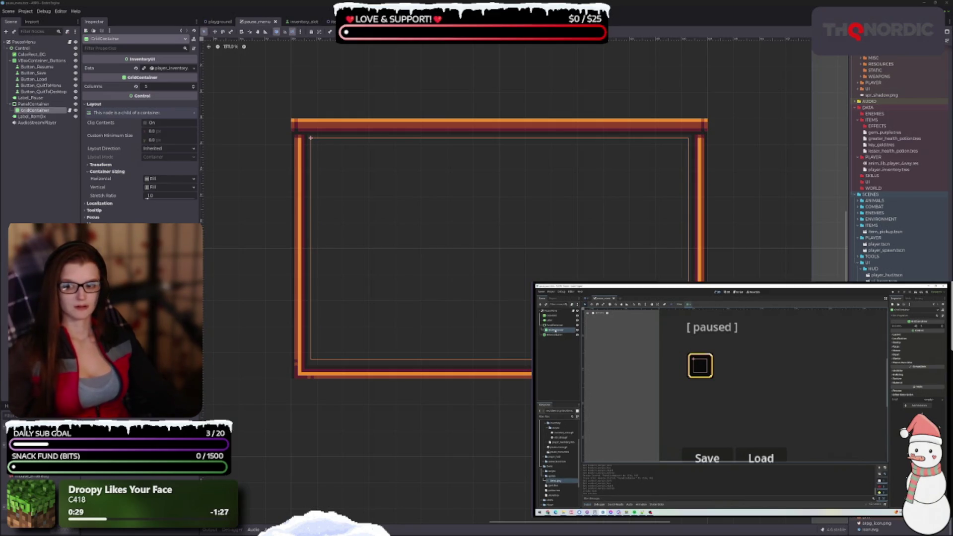
scroll(564, 277, "down", 2)
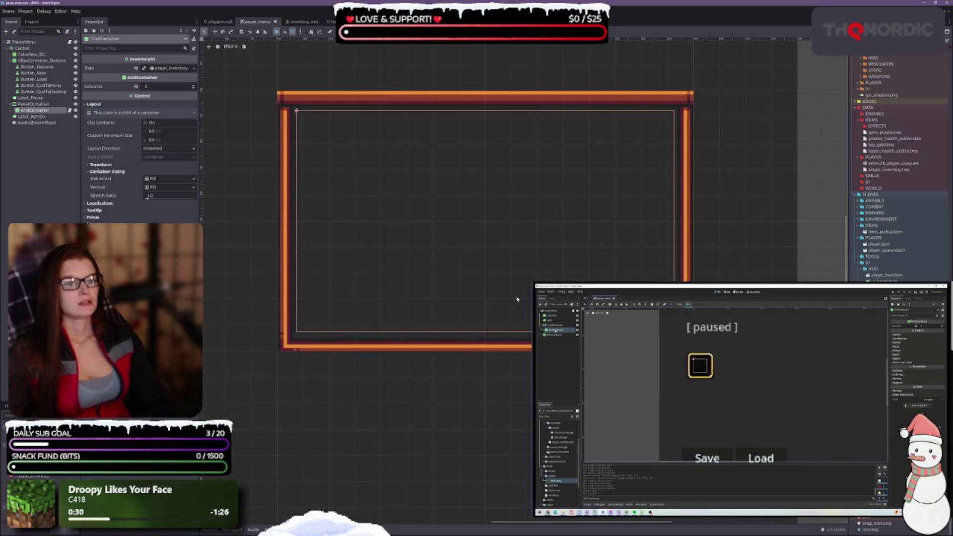